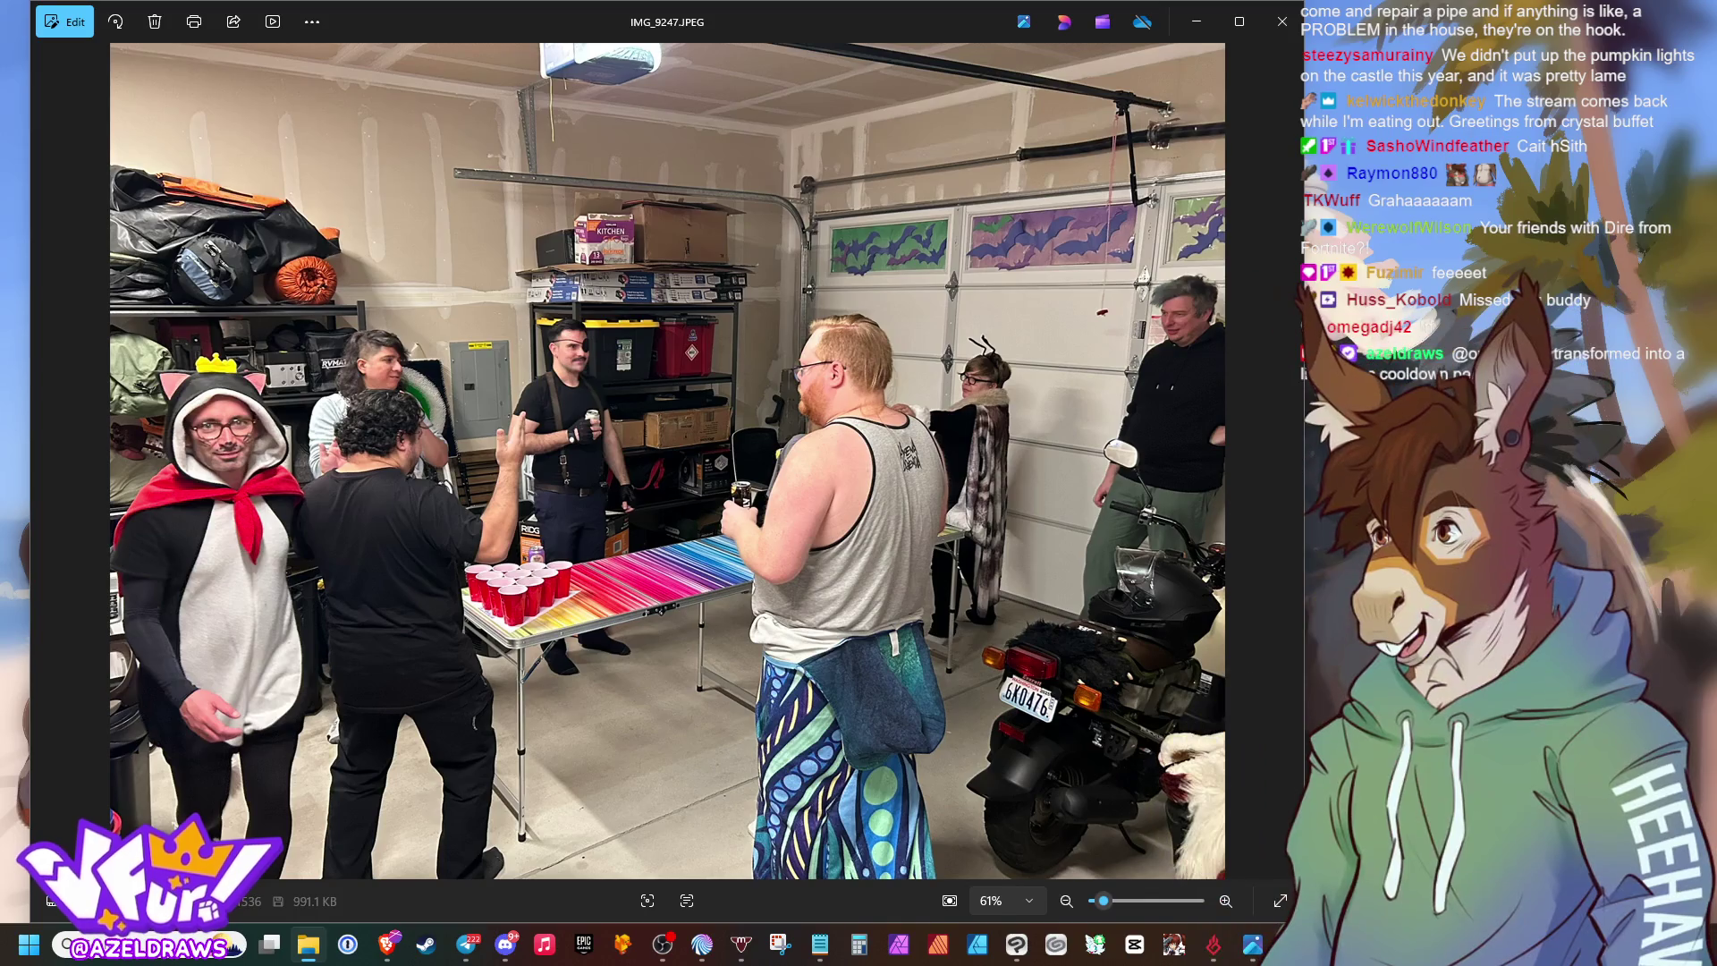
Step back one photo, then forward through the party photos toward IMG_9253.JPEG.
{"action": "key", "text": "Left"}
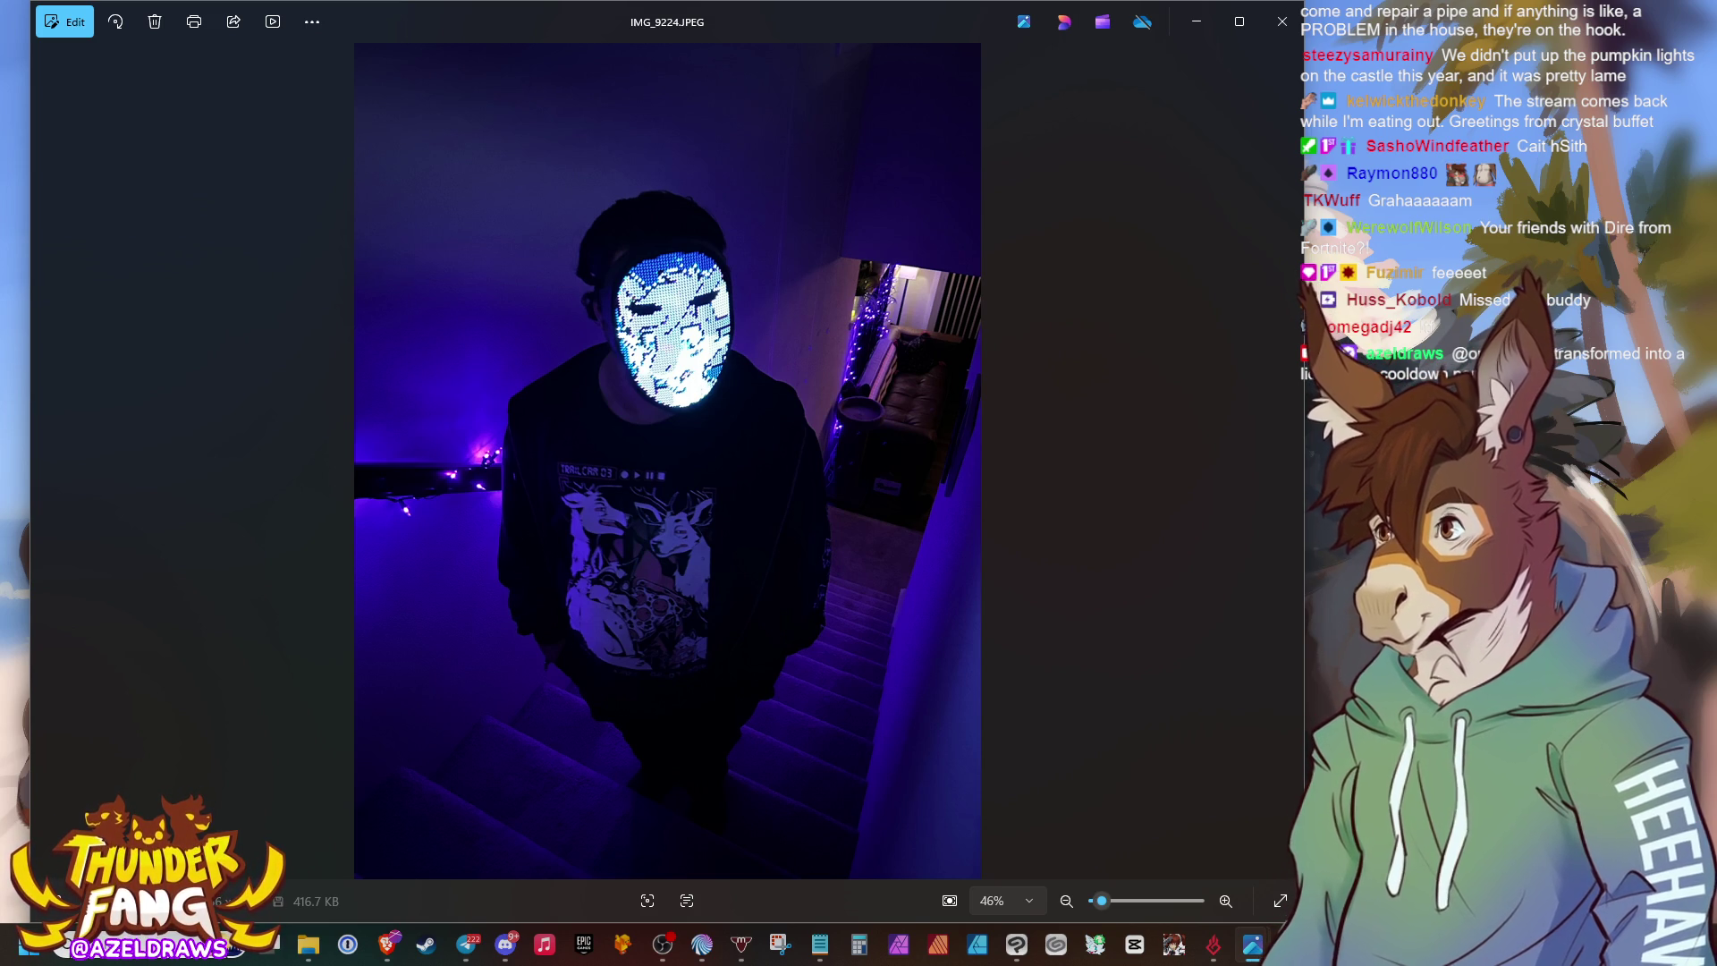
{"action": "key", "text": "Right"}
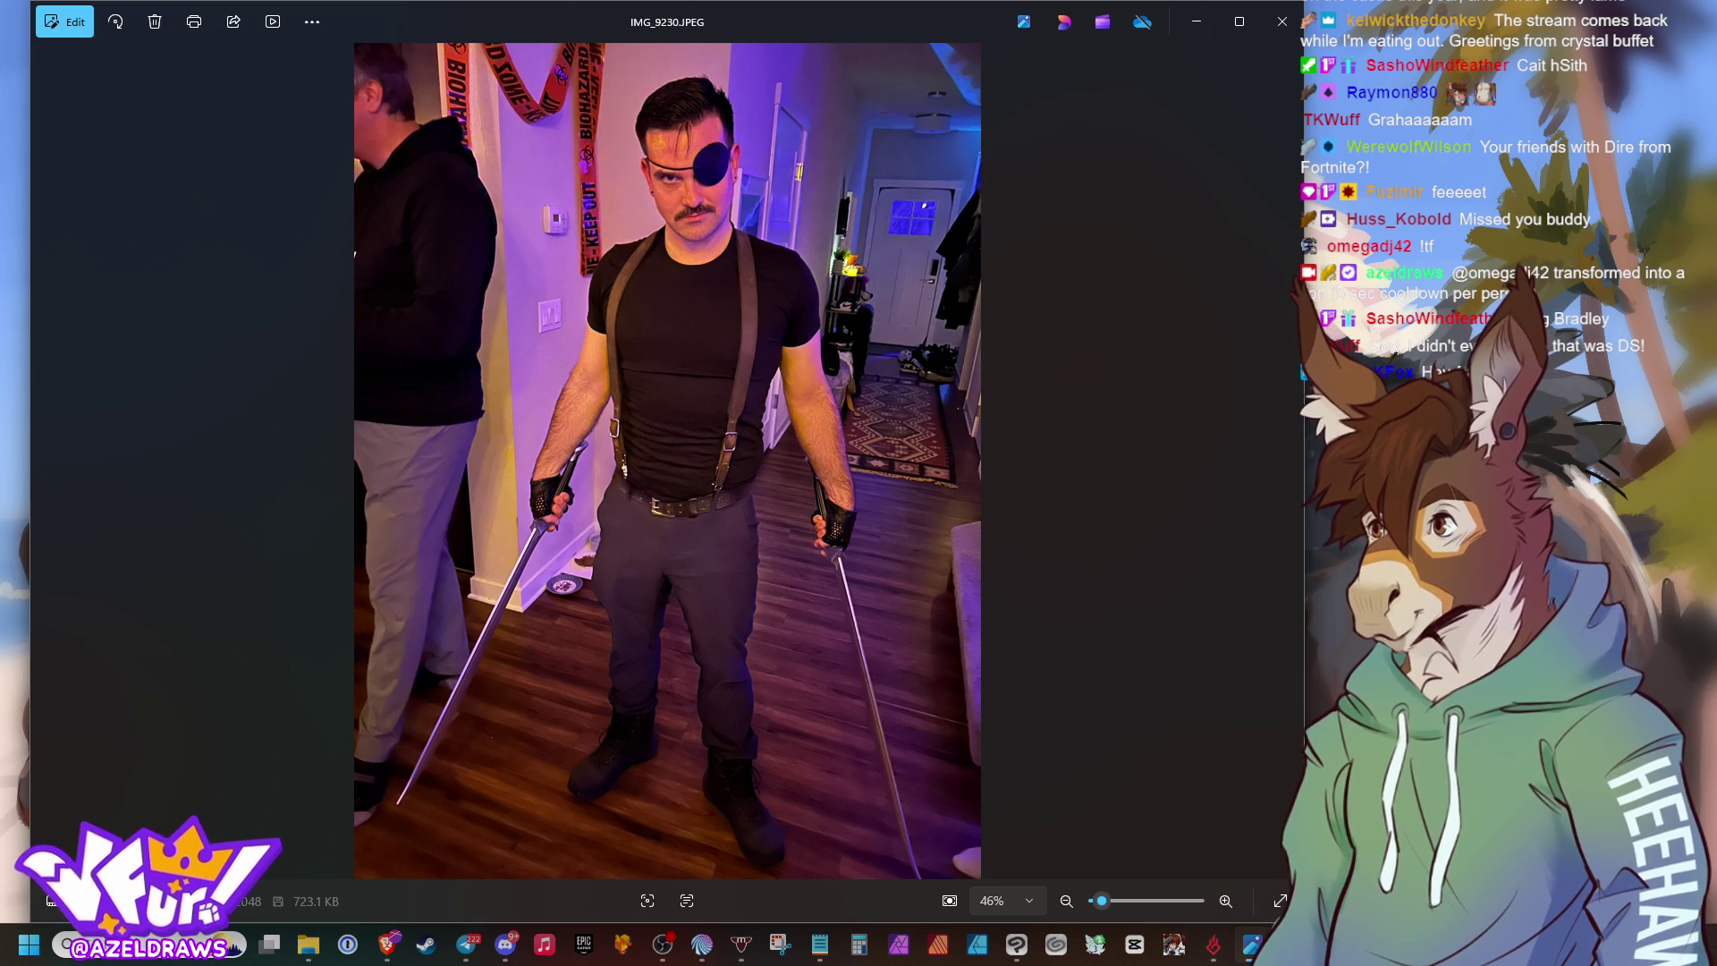
{"action": "key", "text": "Right"}
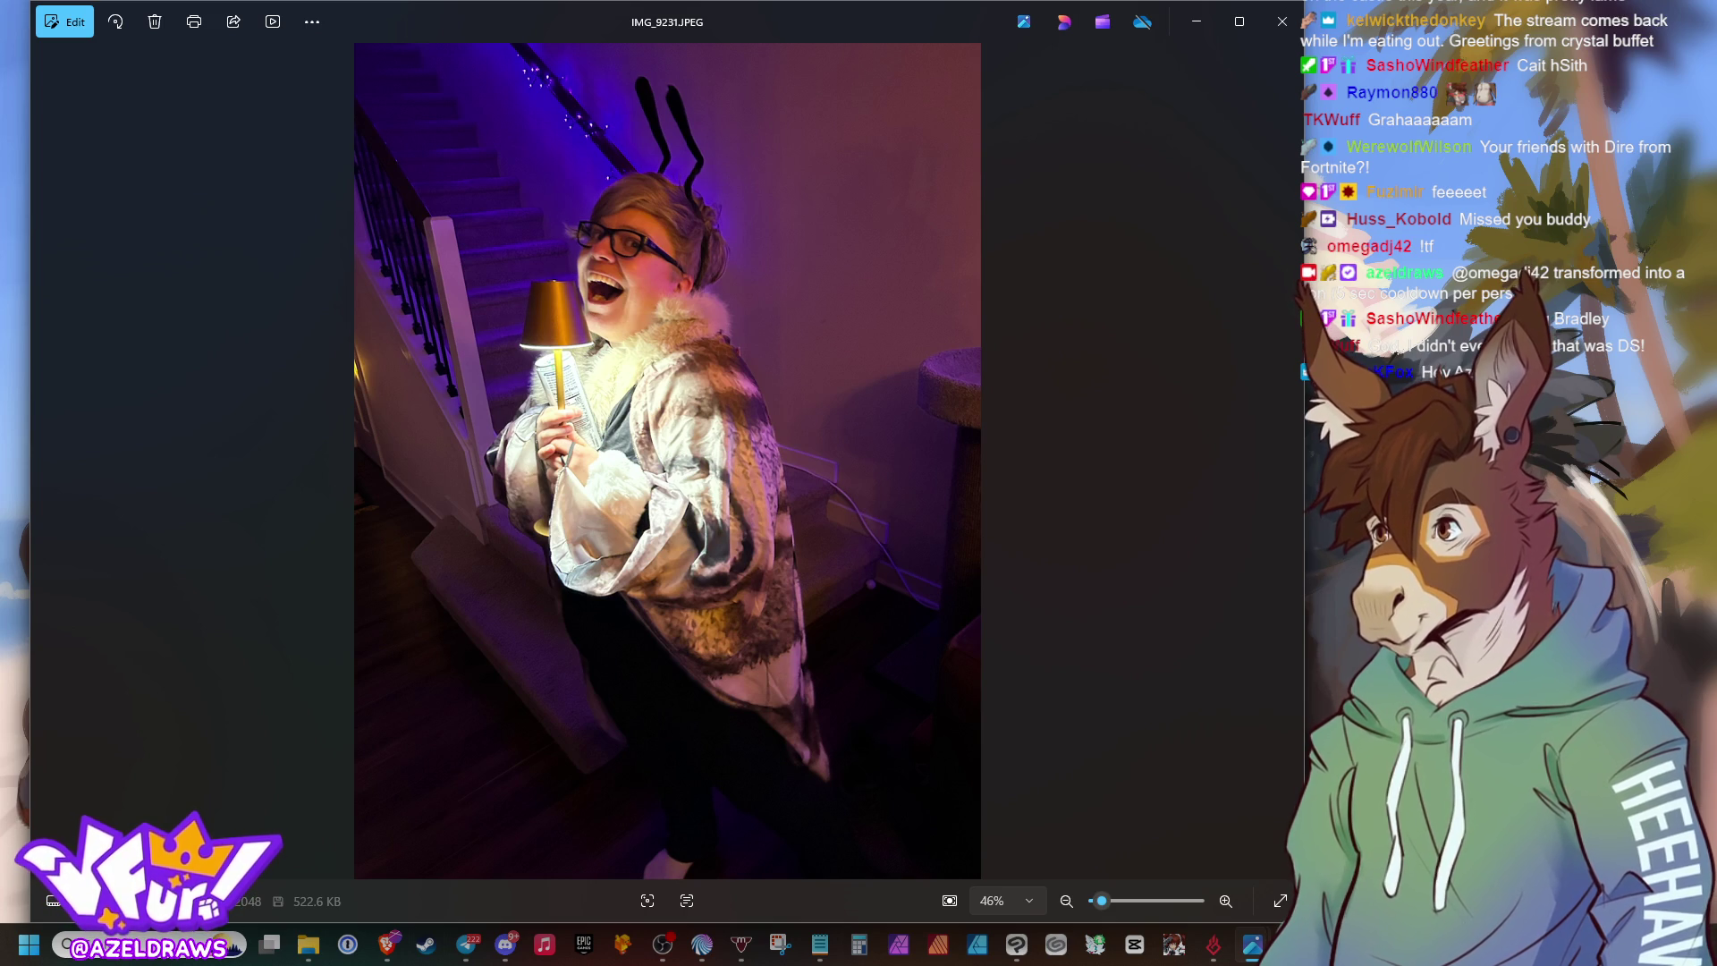
{"action": "left_click", "coordinate": [1291, 462]}
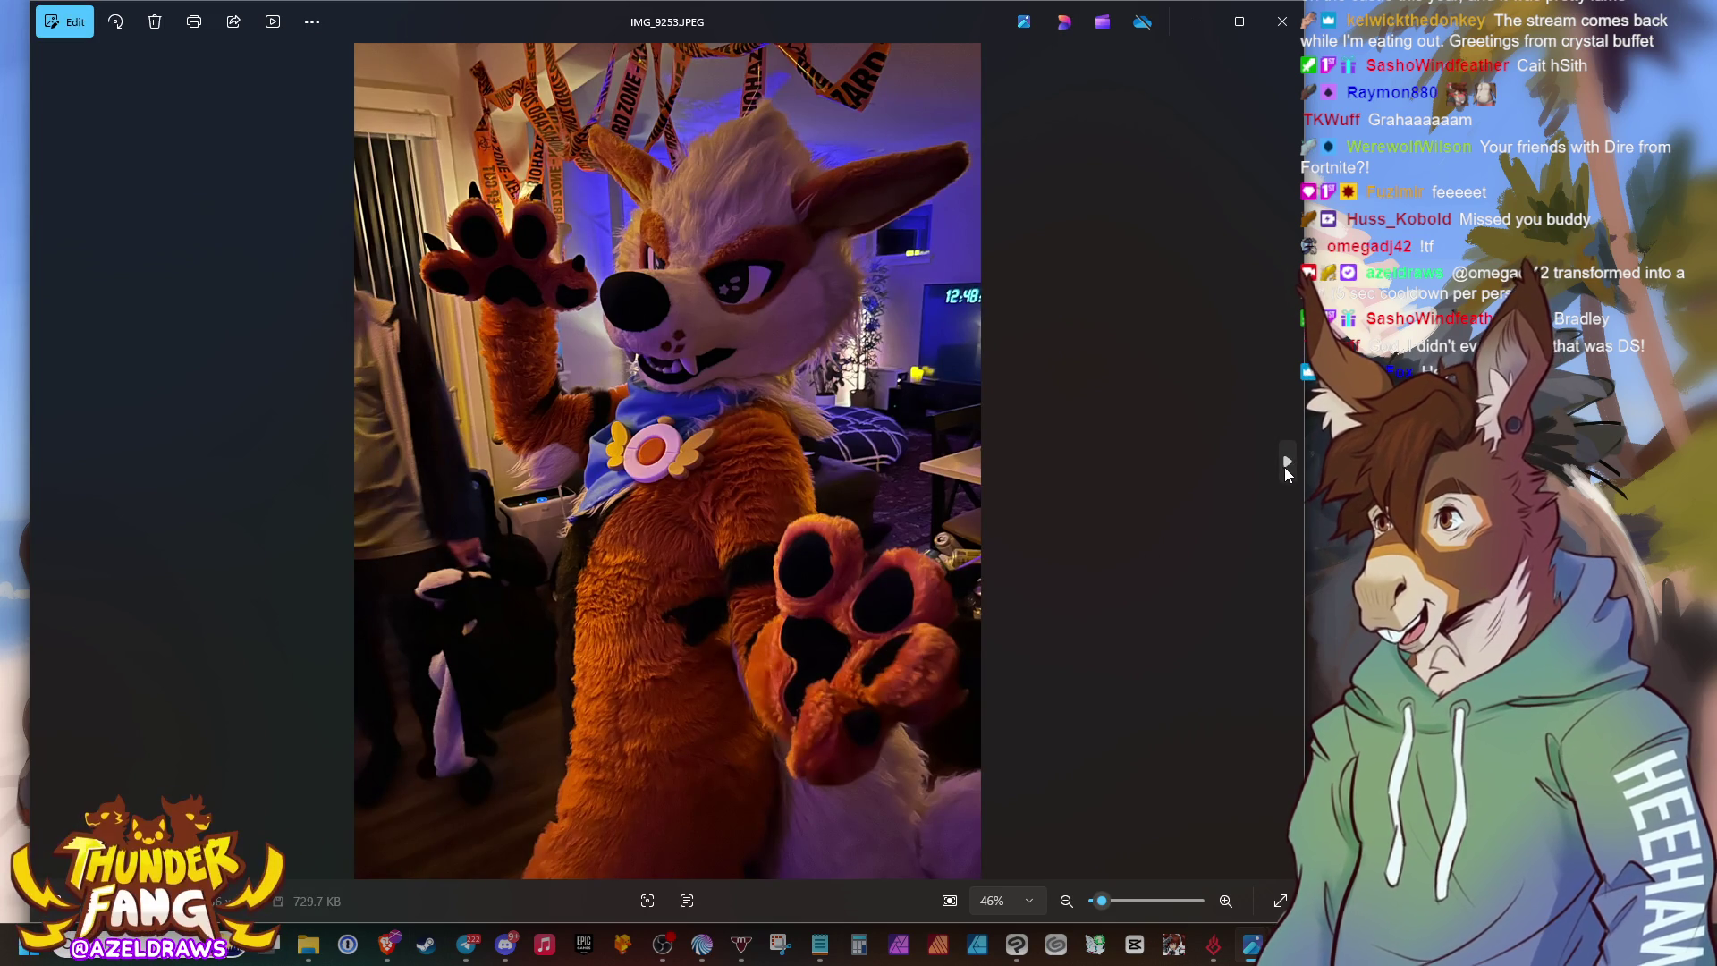
{"action": "left_click", "coordinate": [1288, 463]}
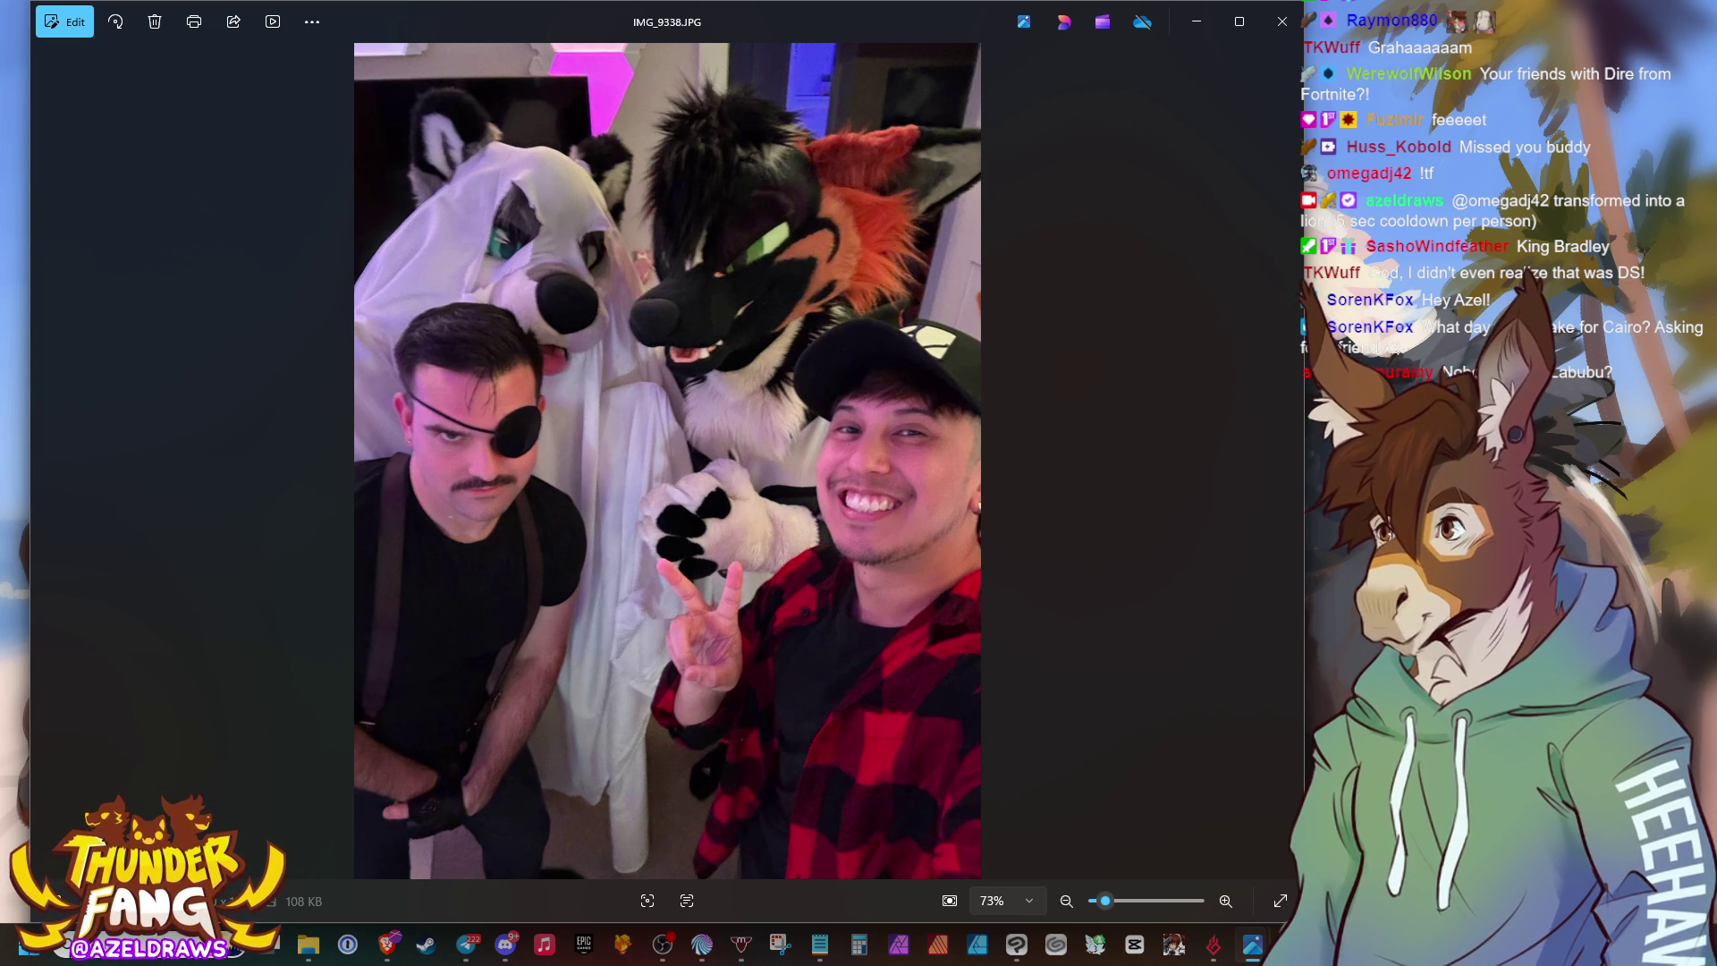
Browse from the kitchen photo forward to IMG_9236.JPEG and zoom in on it.
{"action": "key", "text": "Left"}
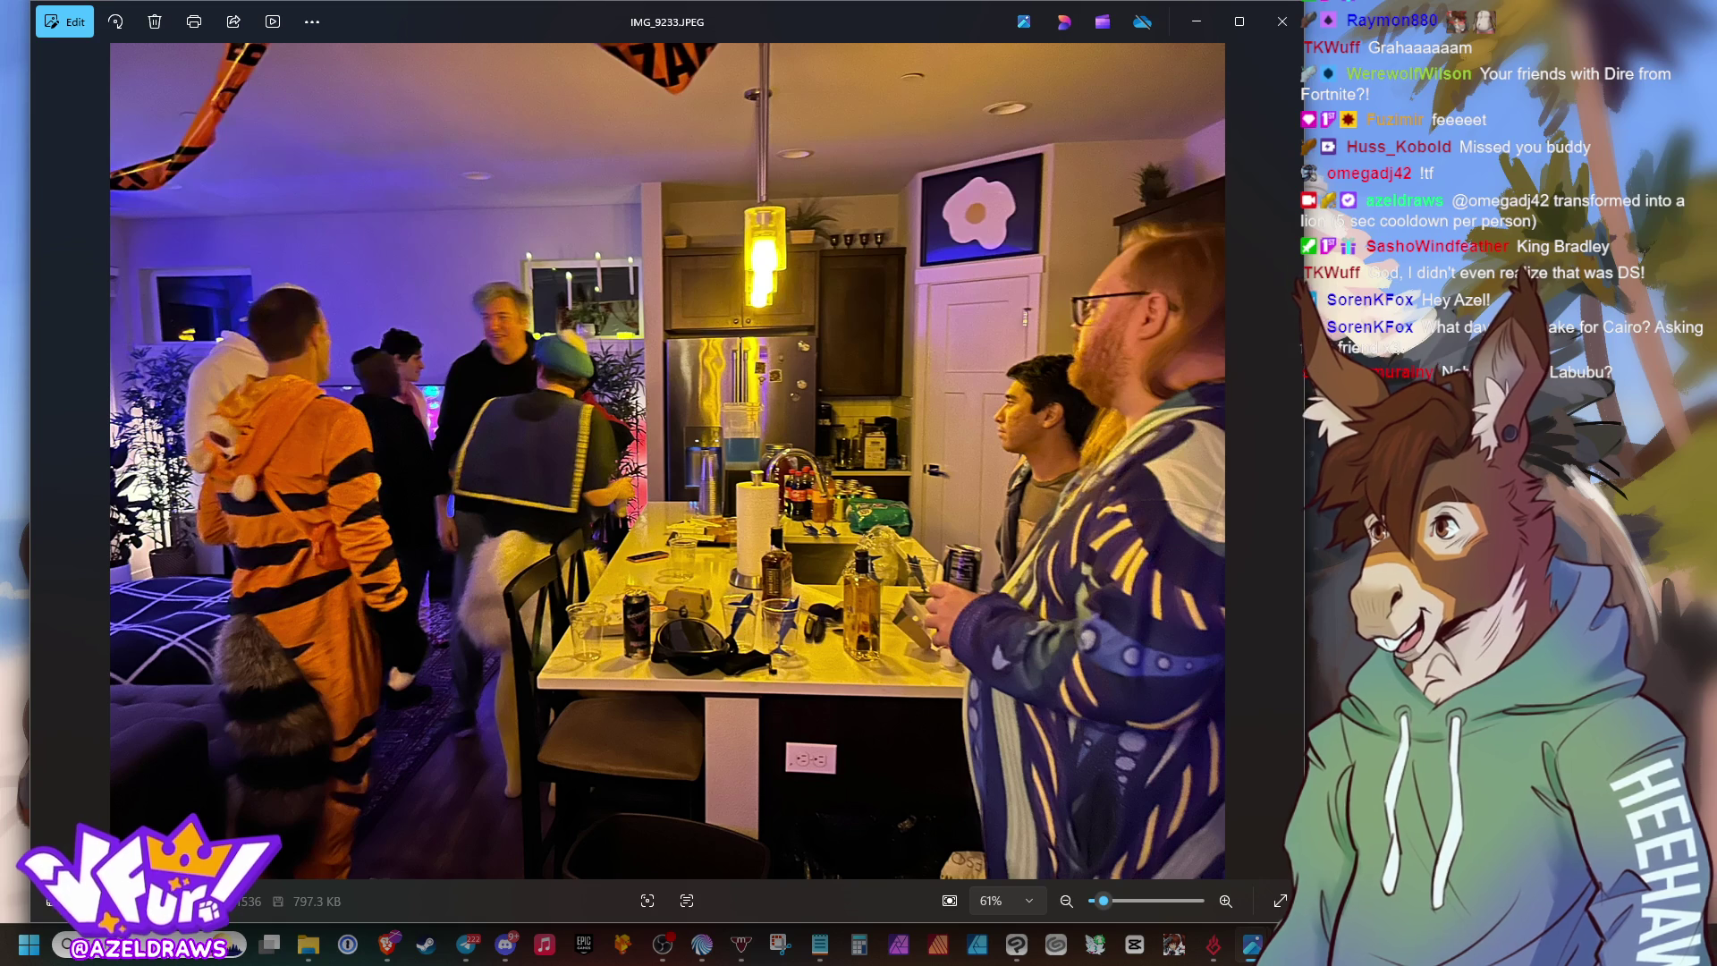
{"action": "key", "text": "Right"}
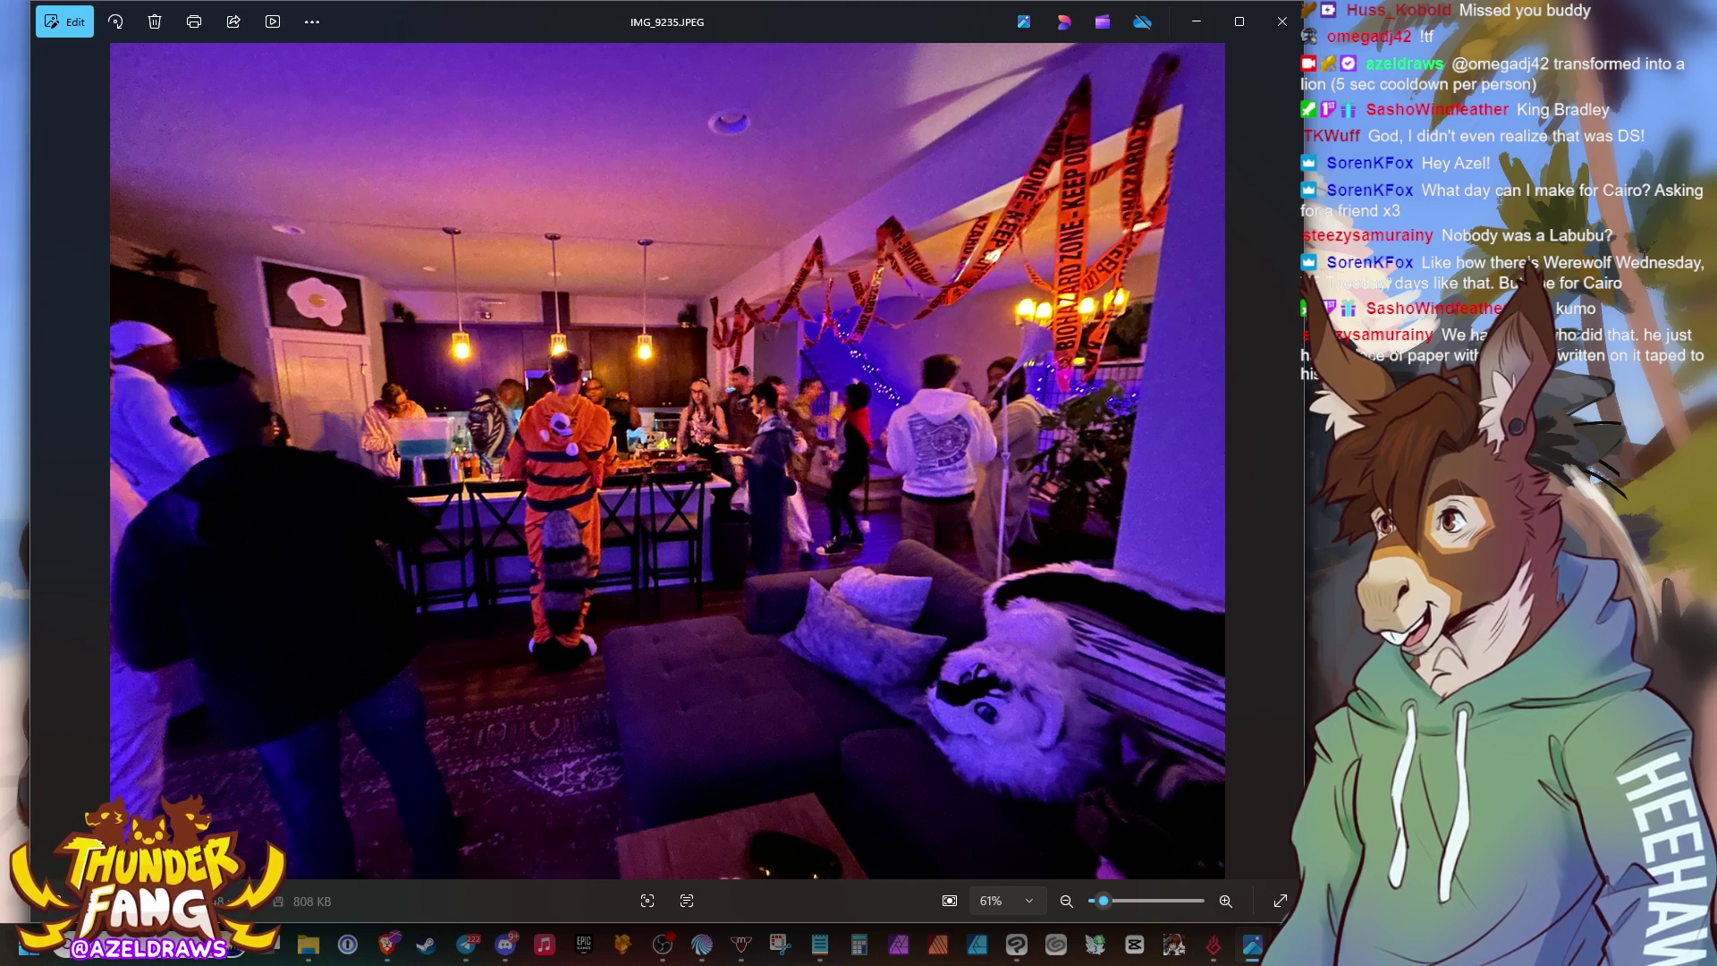
{"action": "key", "text": "Right"}
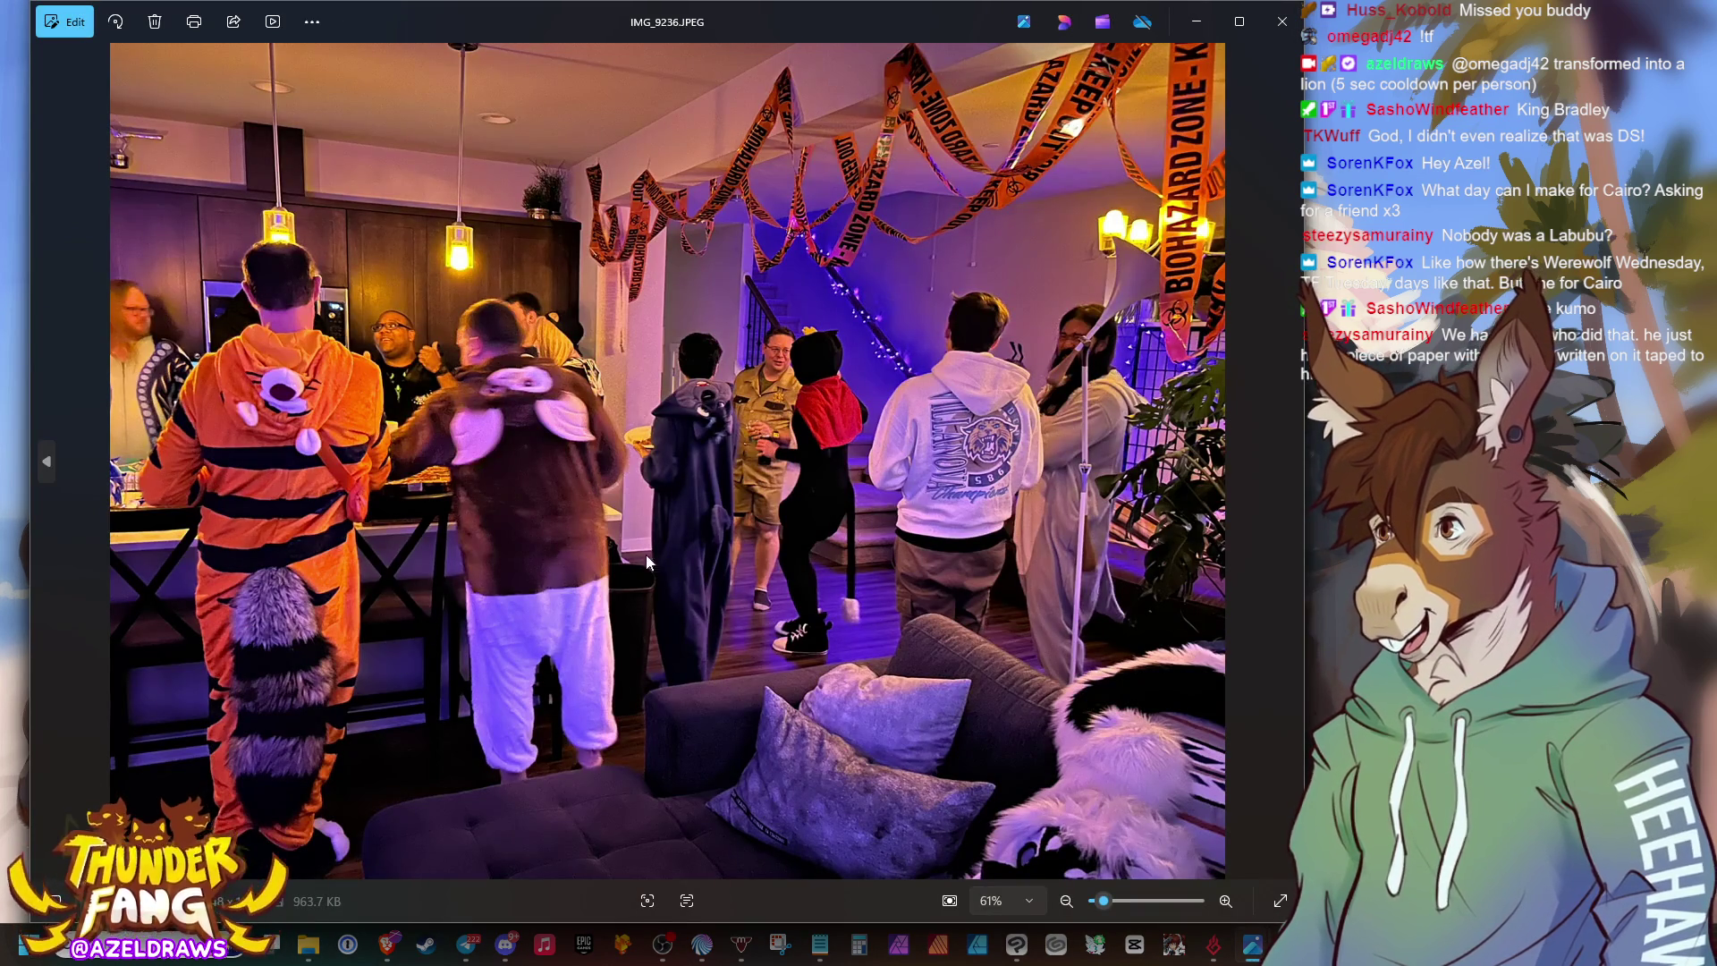
{"action": "double_click", "coordinate": [762, 444]}
Zoom into a detail of the living room photo, then zoom back out.
{"action": "scroll", "coordinate": [762, 445], "scroll_direction": "up", "scroll_amount": 6}
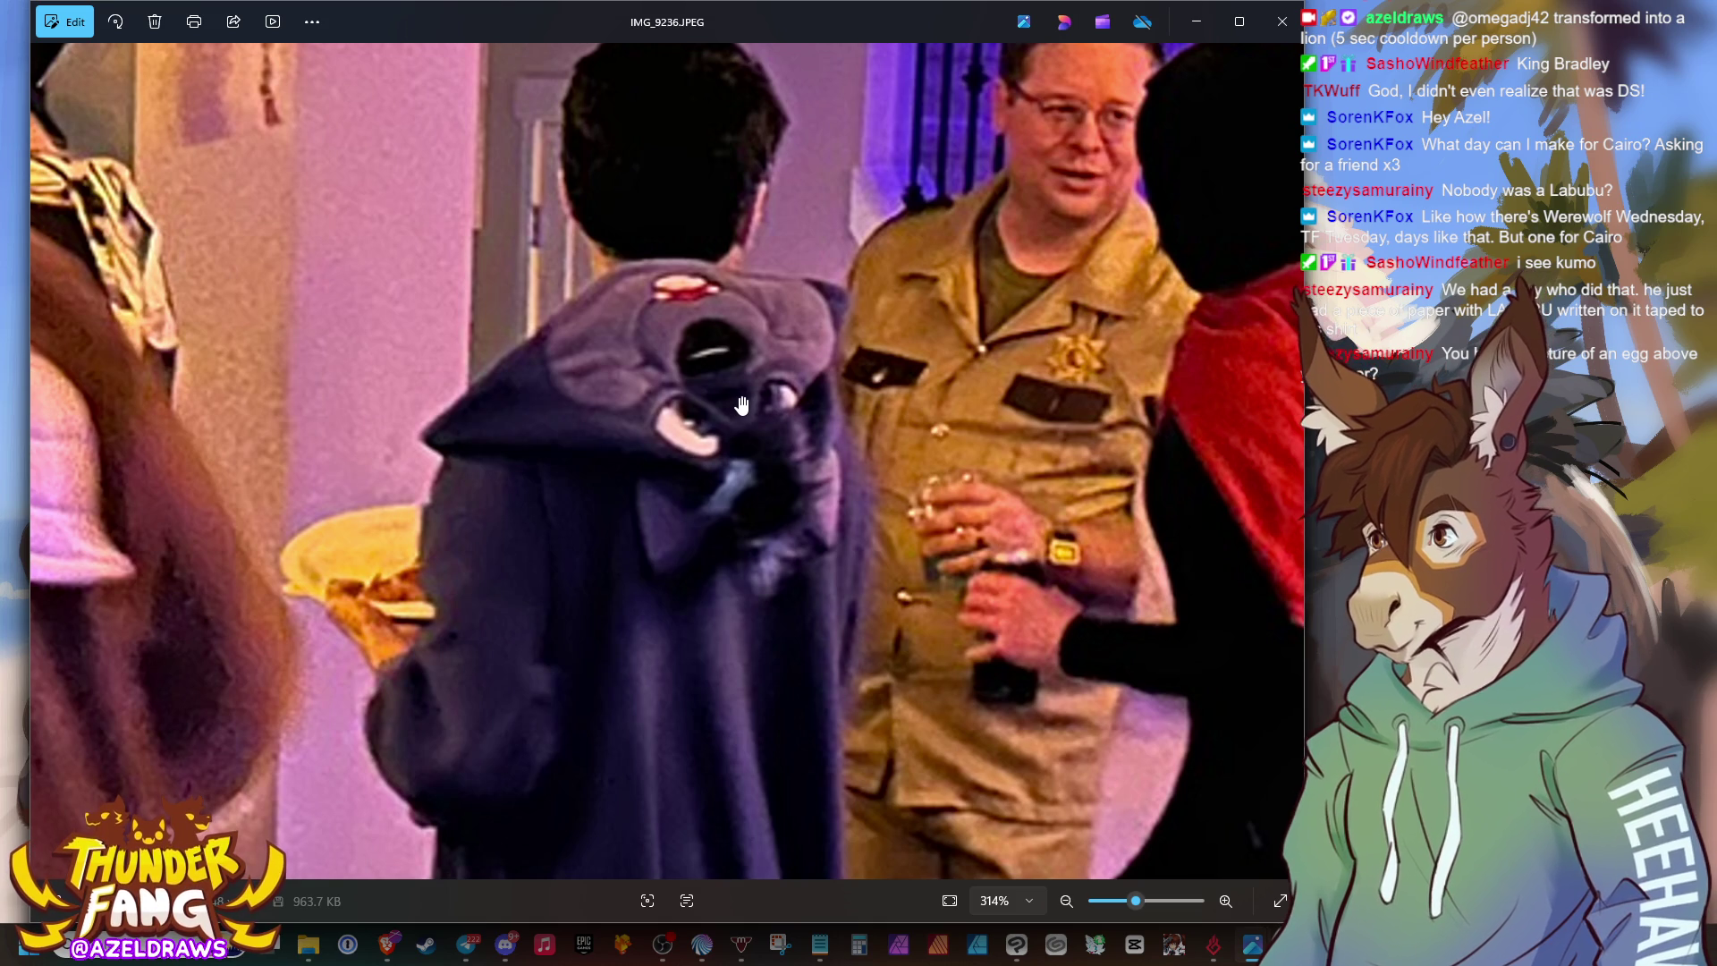
{"action": "scroll", "coordinate": [724, 400], "scroll_direction": "down", "scroll_amount": 2}
{"action": "scroll", "coordinate": [724, 400], "scroll_direction": "down", "scroll_amount": 5}
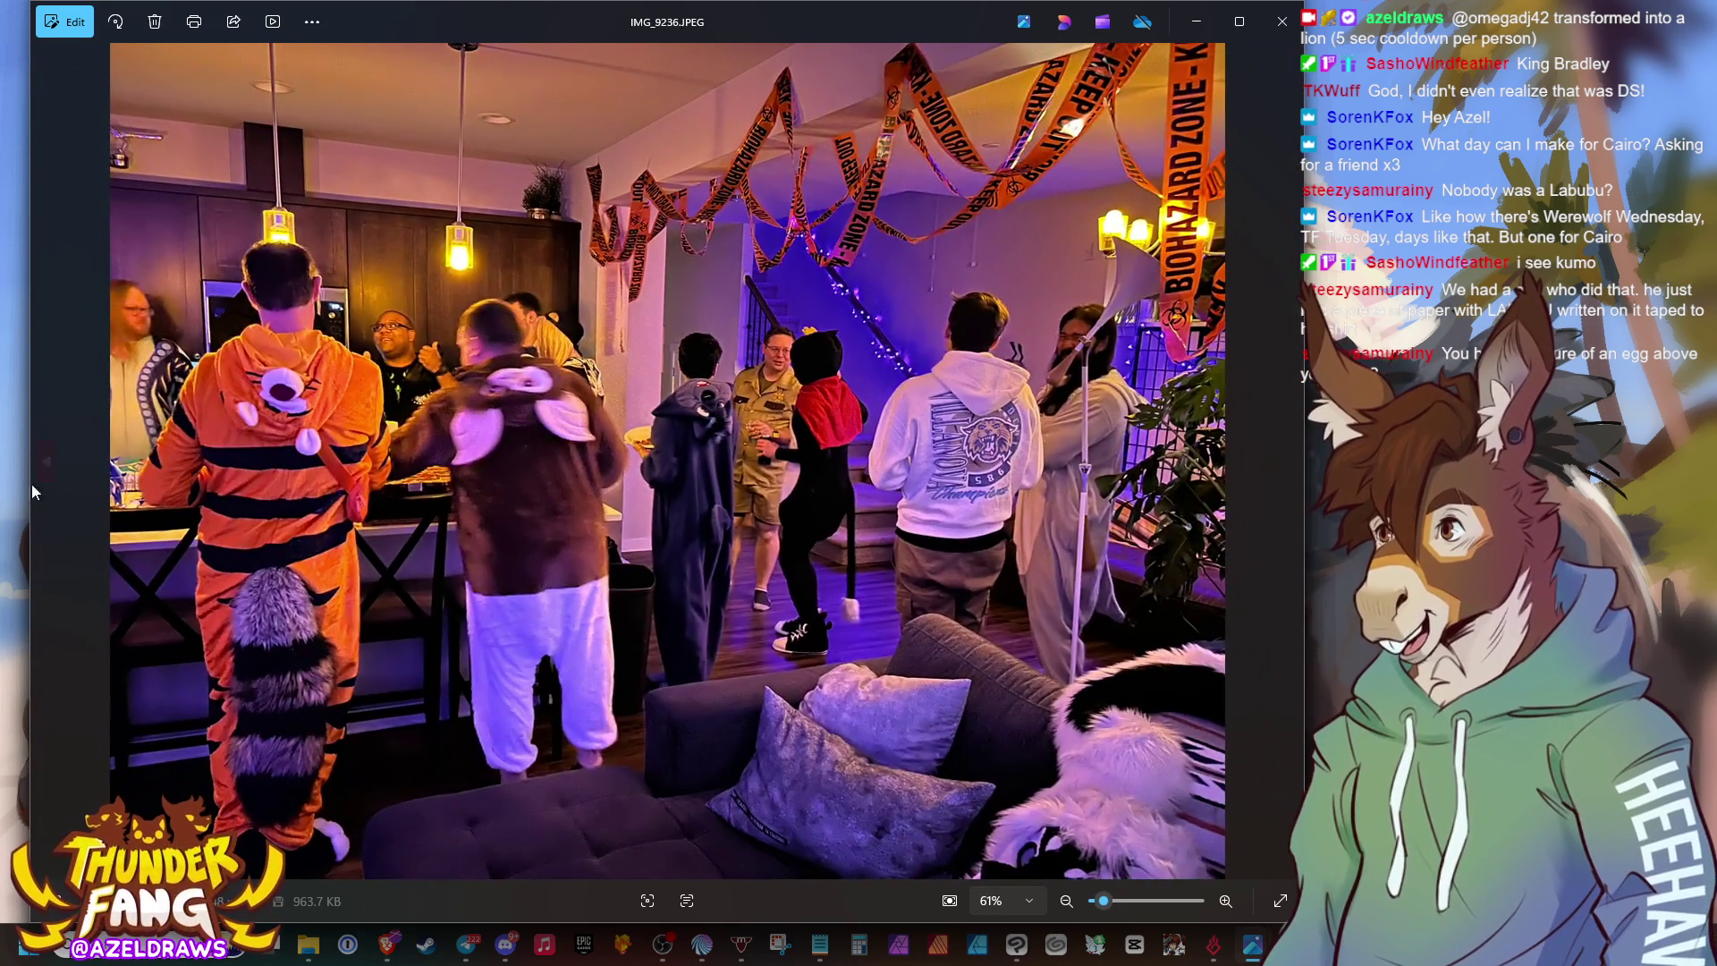
Go back to the wide party shot IMG_9235.JPEG, then advance one photo.
{"action": "left_click", "coordinate": [36, 465]}
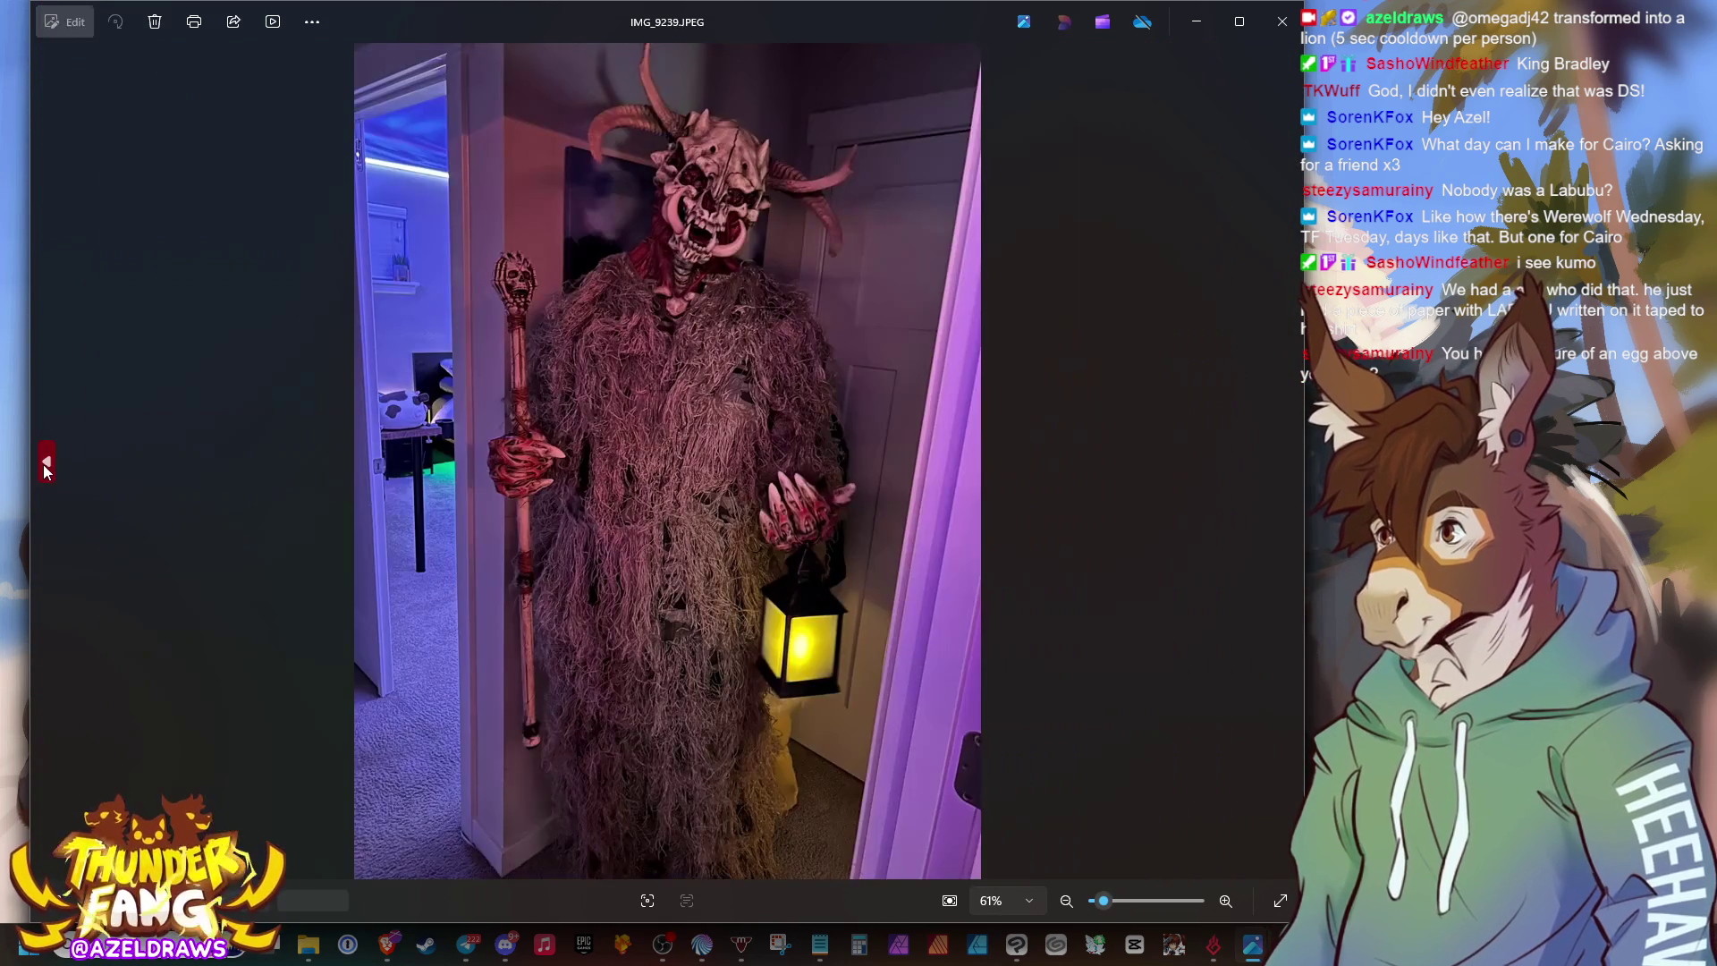
{"action": "left_click", "coordinate": [1290, 456]}
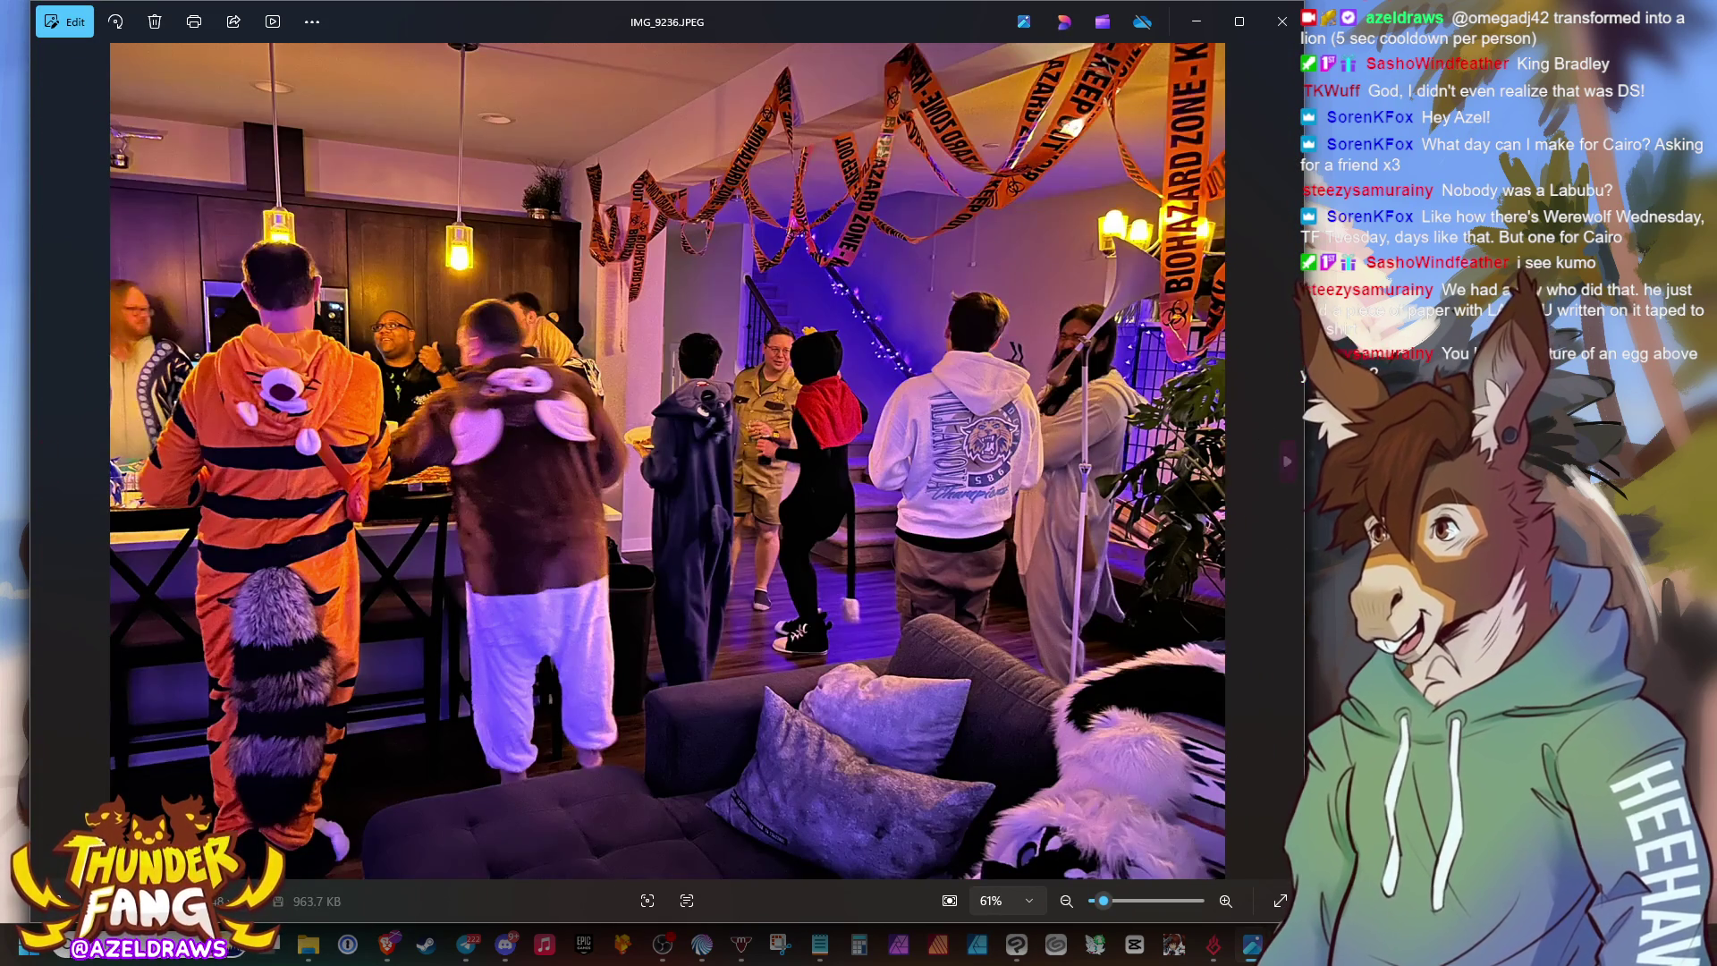
{"action": "key", "text": "Left"}
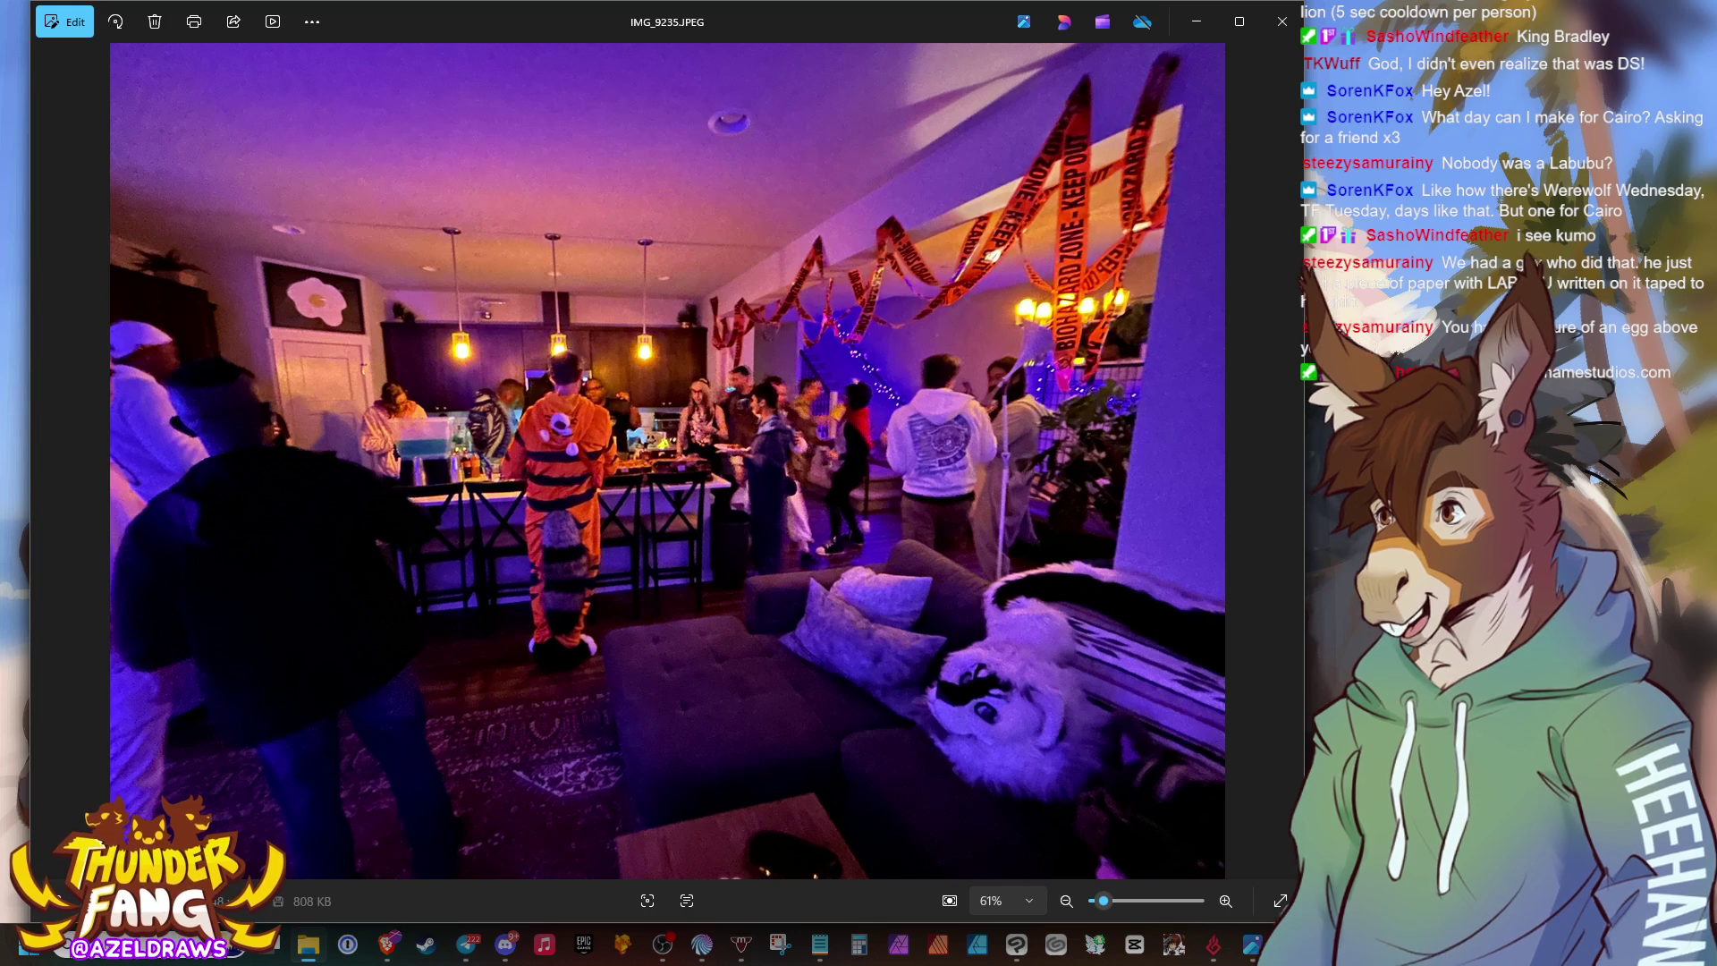
{"action": "key", "text": "Right"}
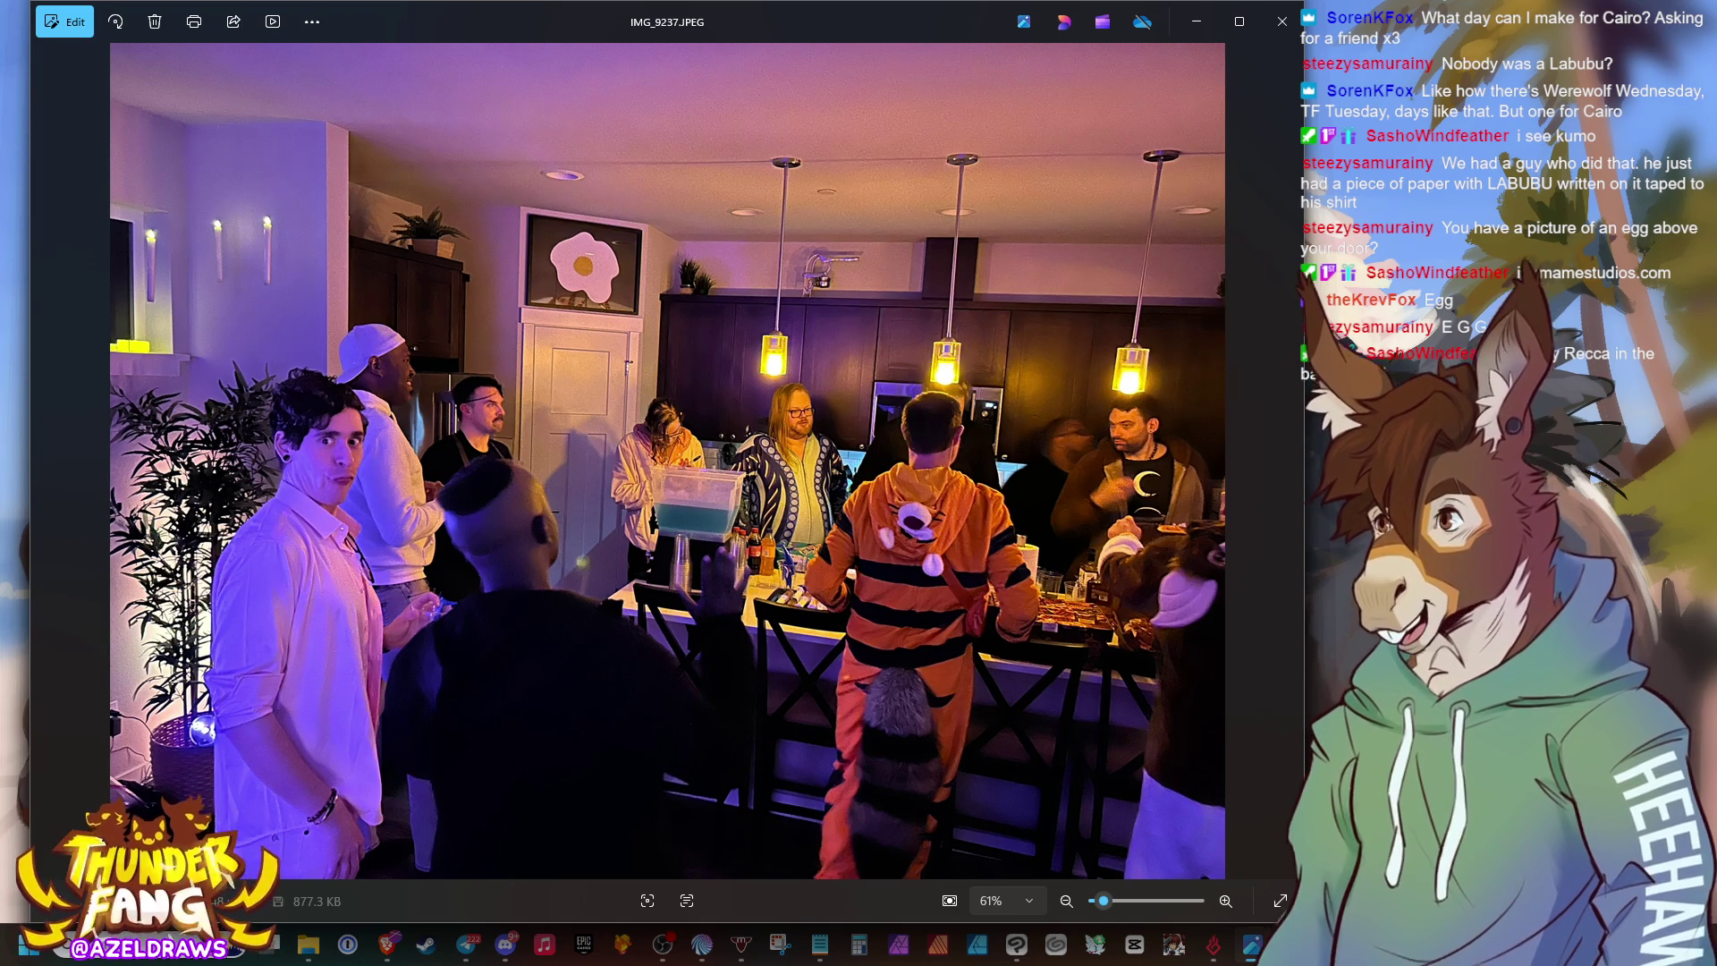
Flip back two photos to return to IMG_9236.JPEG, the biohazard-tape living room shot.
{"action": "key", "text": "Left"}
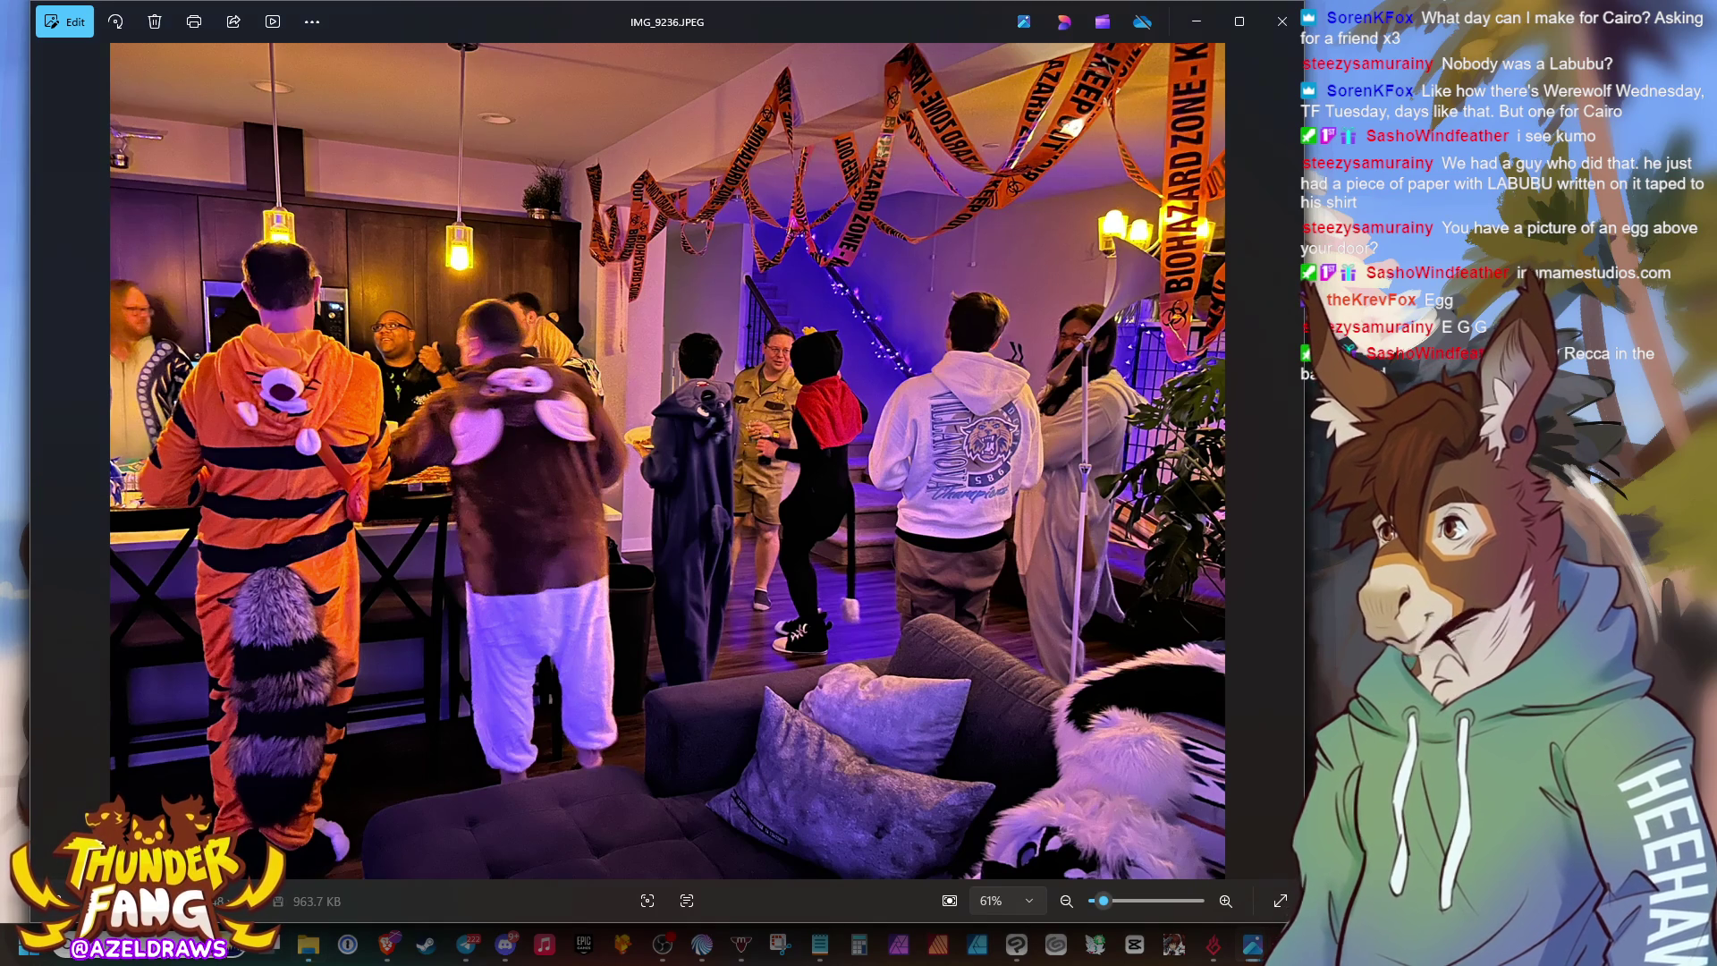
{"action": "key", "text": "Left"}
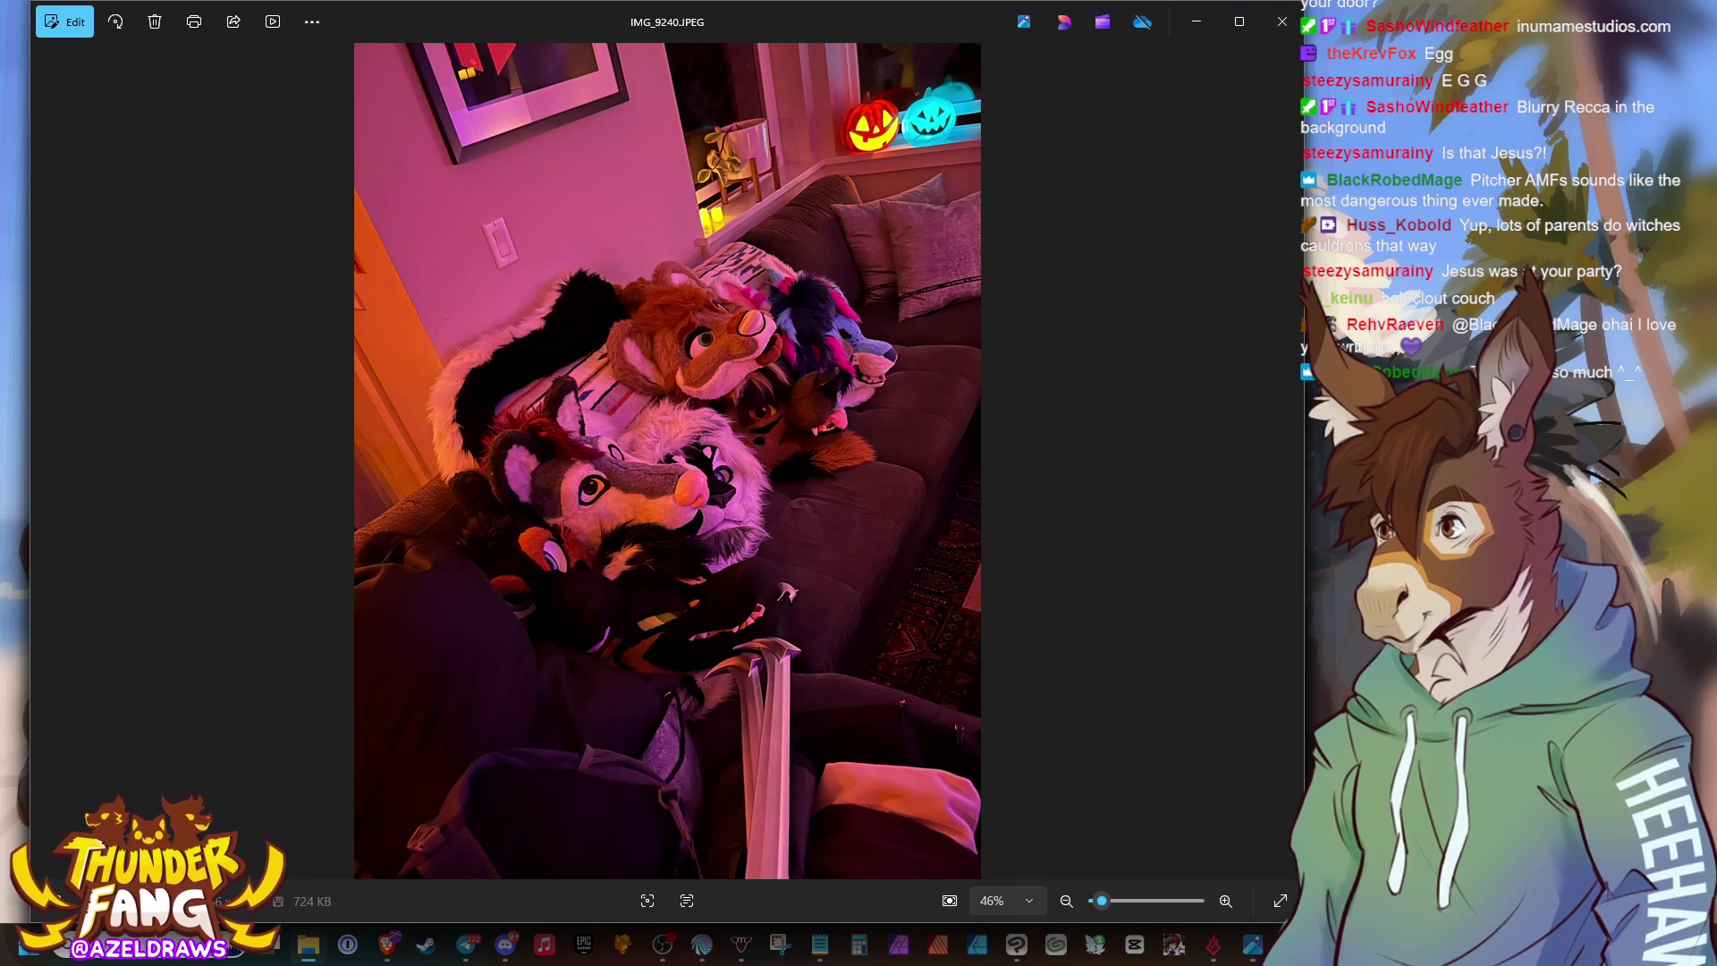
Step through the party photos past IMG_9238 to IMG_9239.JPEG, the skull-masked figure.
{"action": "key", "text": "Left"}
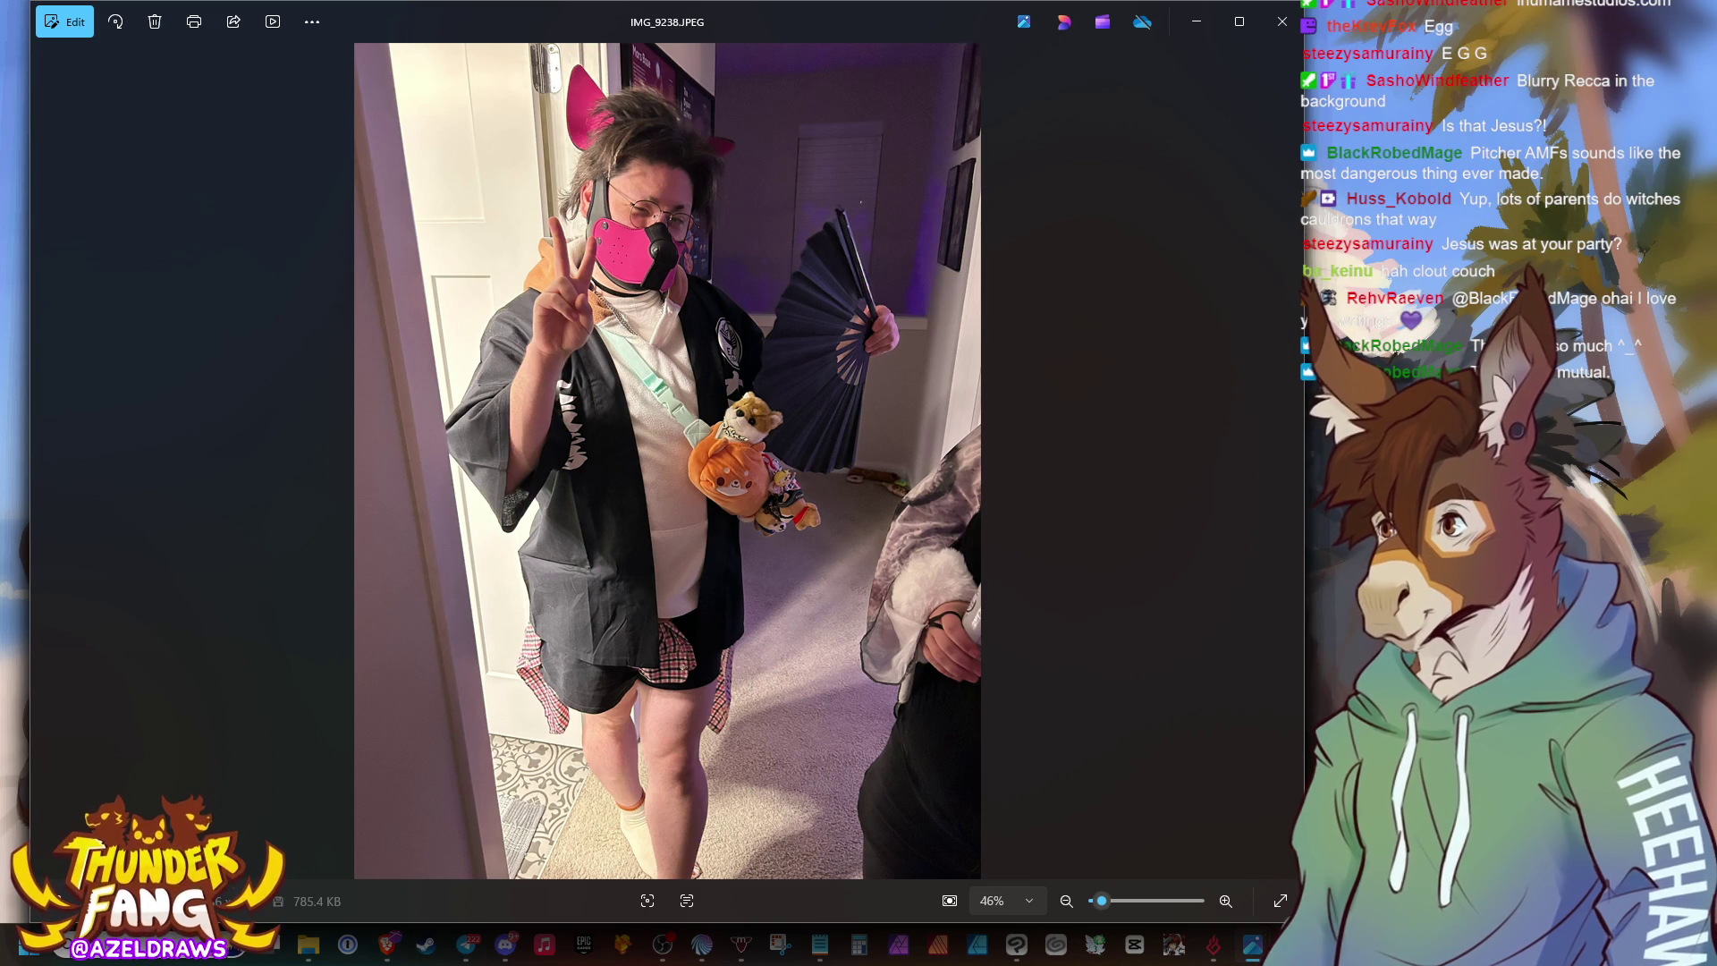
{"action": "key", "text": "Right"}
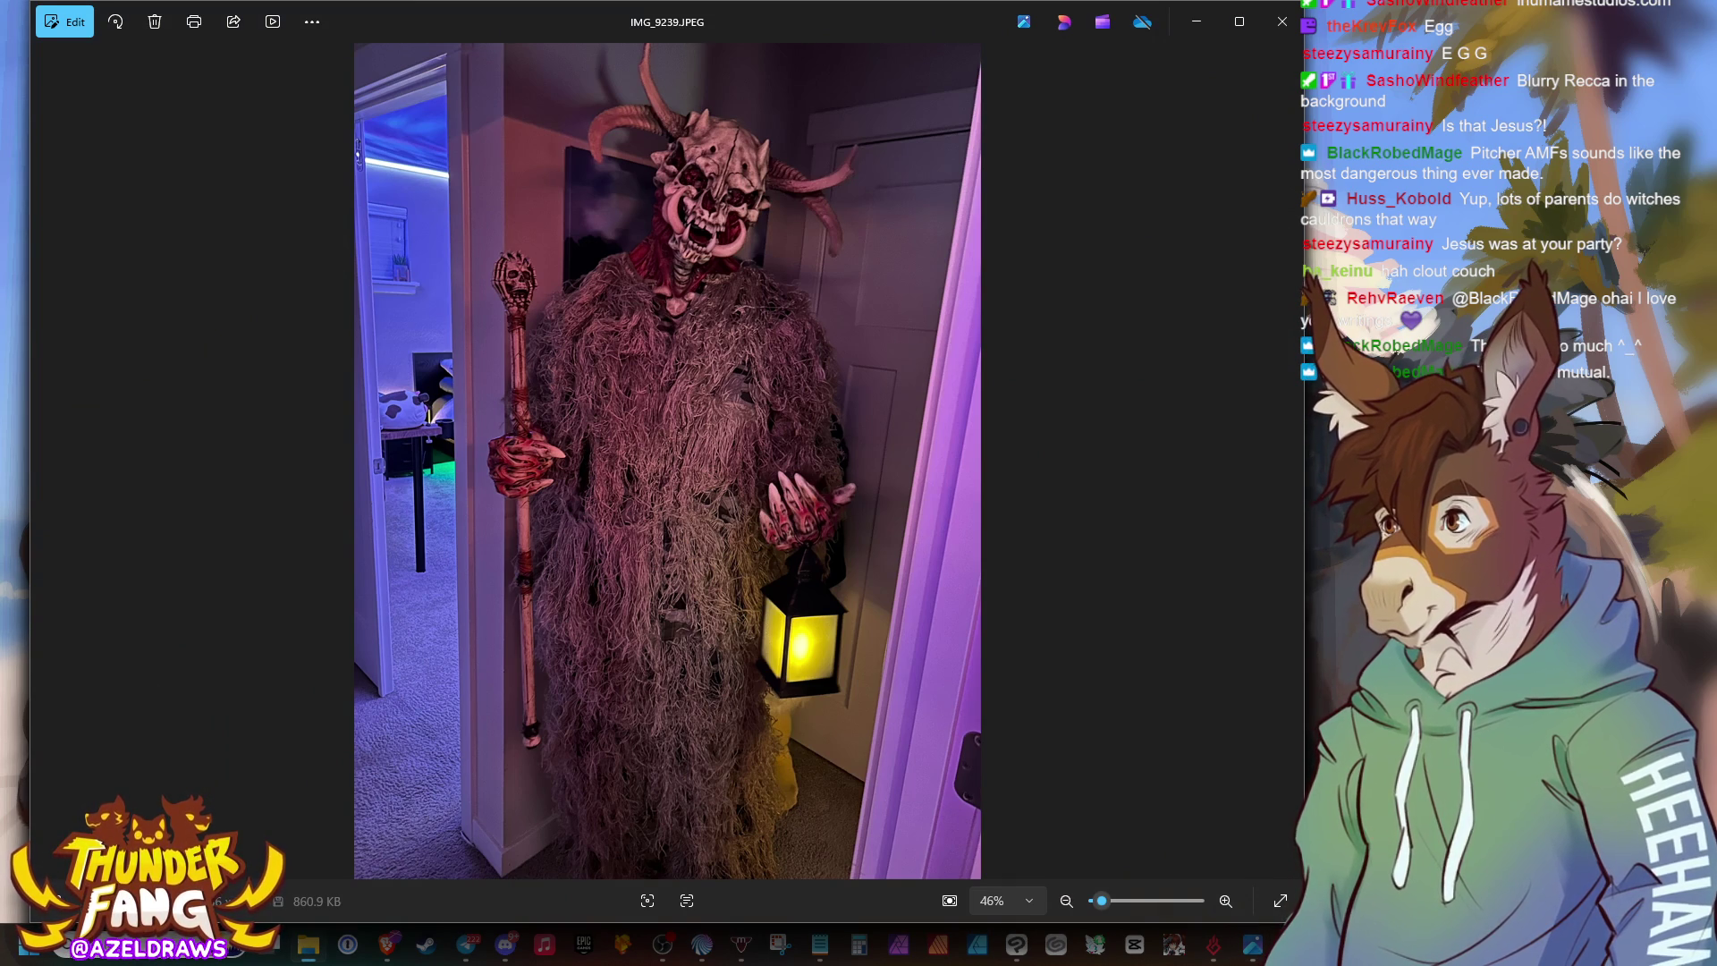
{"action": "key", "text": "Right"}
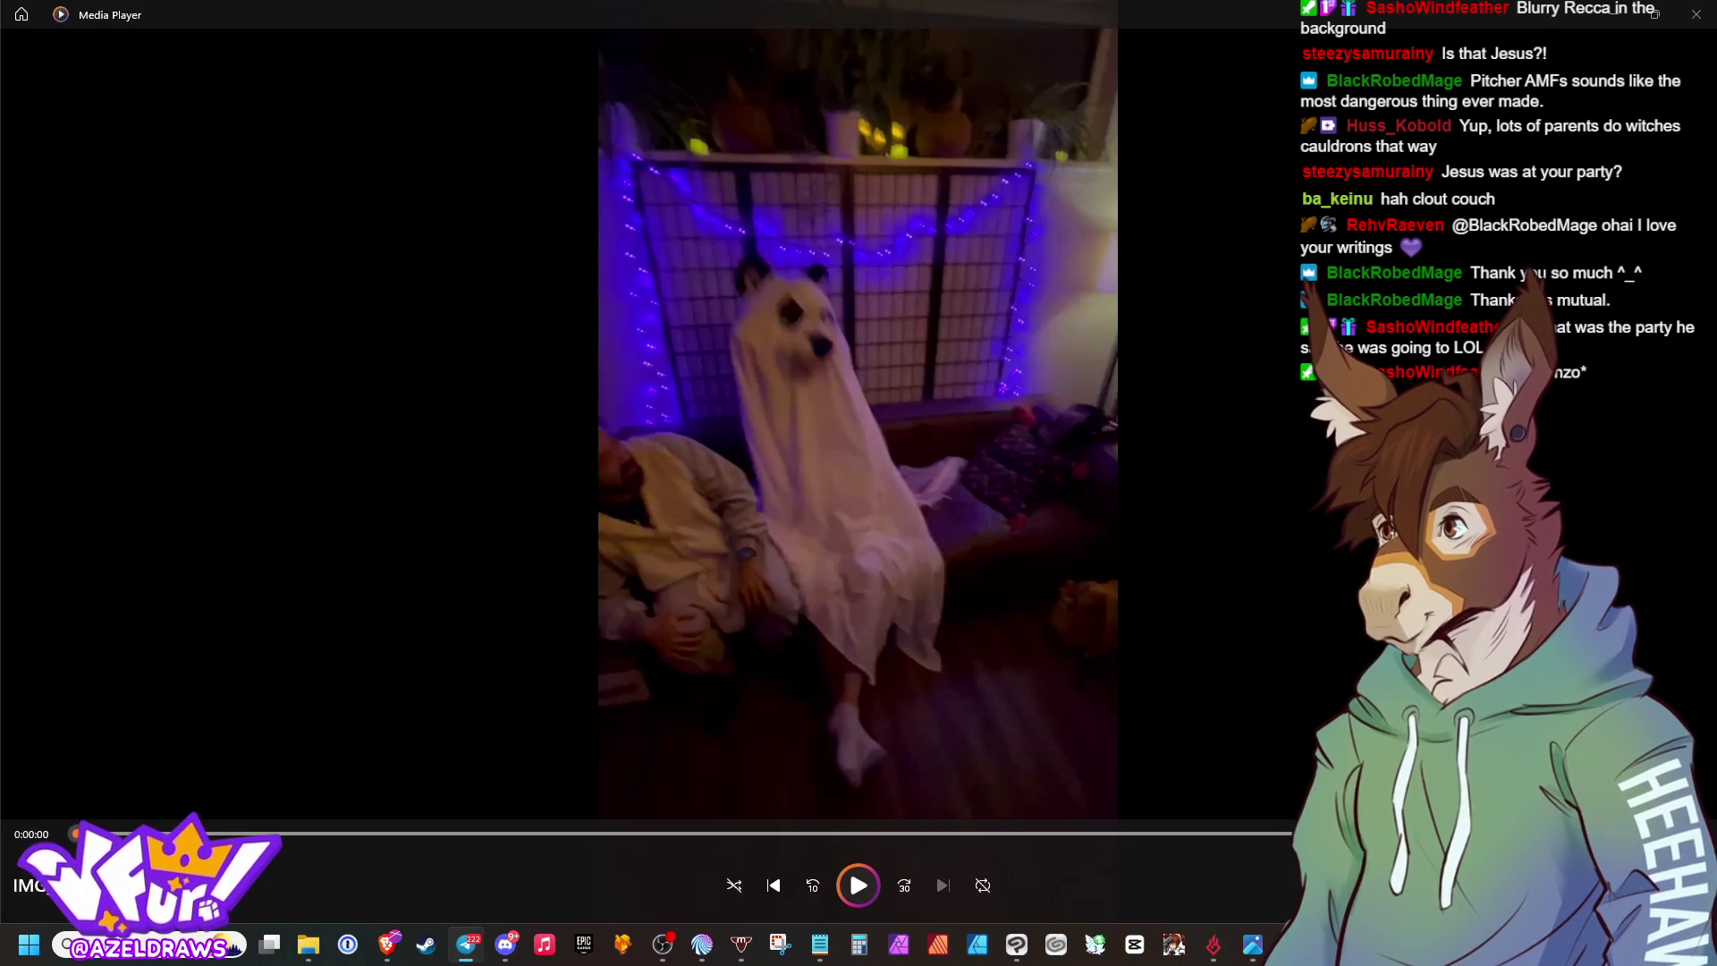
Switch between taskbar windows to bring up the ghost costume group photo.
{"action": "left_click", "coordinate": [305, 946]}
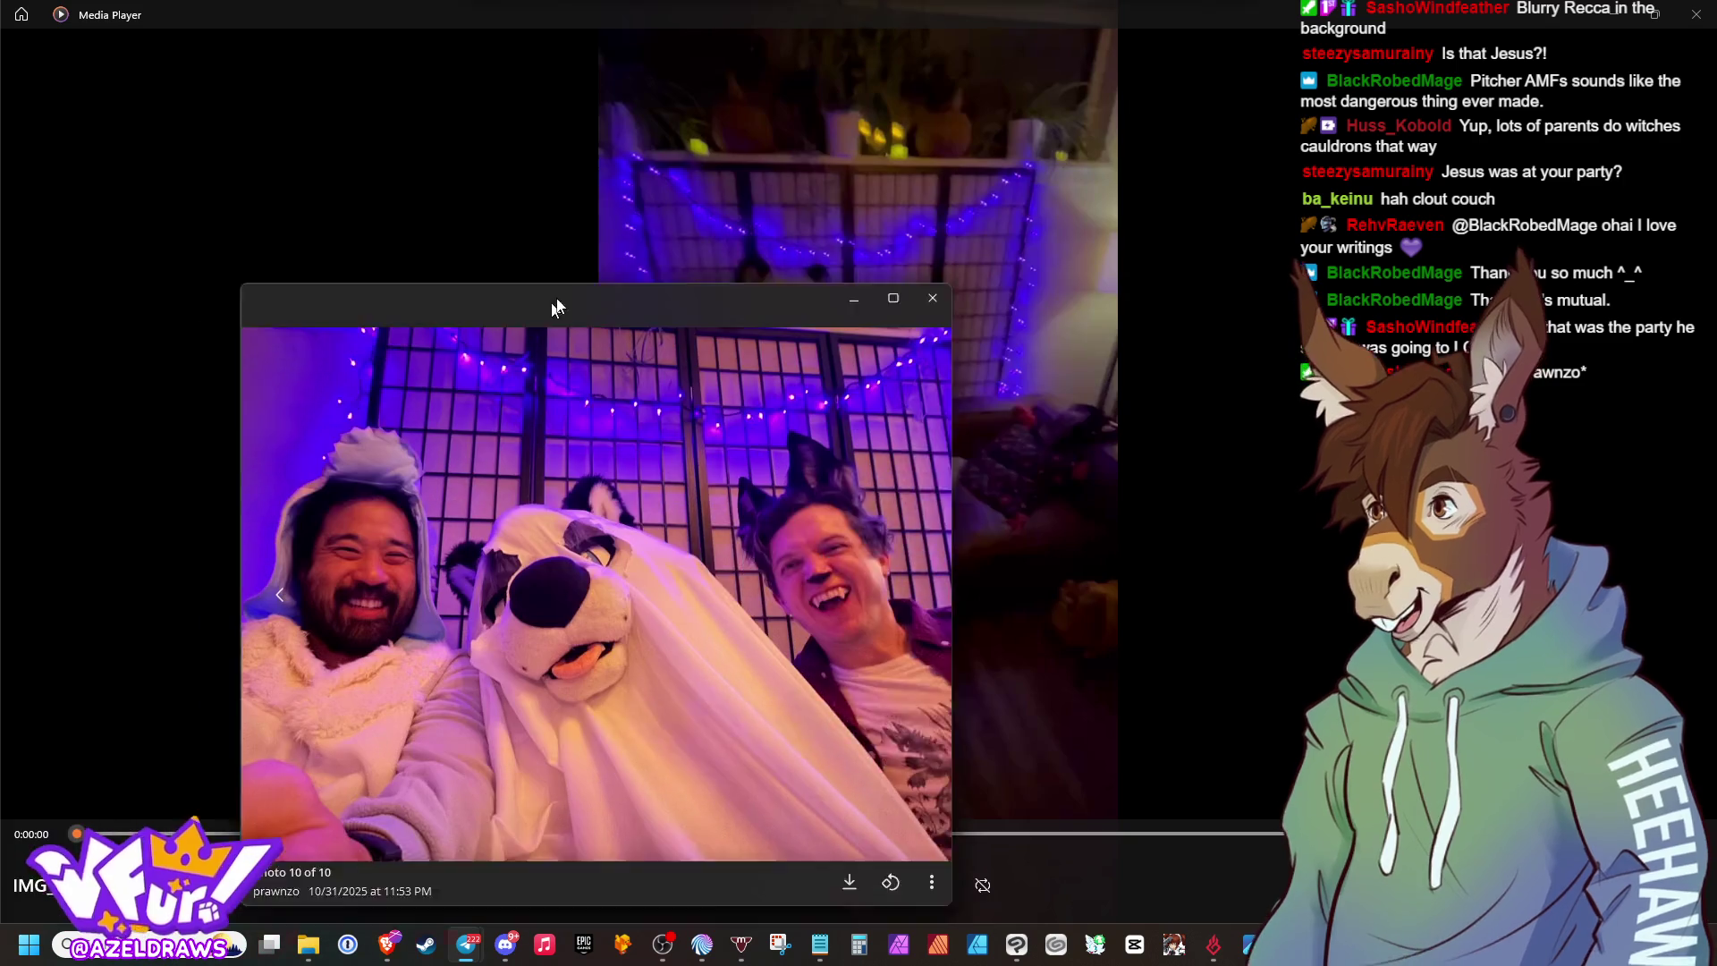
{"action": "mouse_move", "coordinate": [305, 946]}
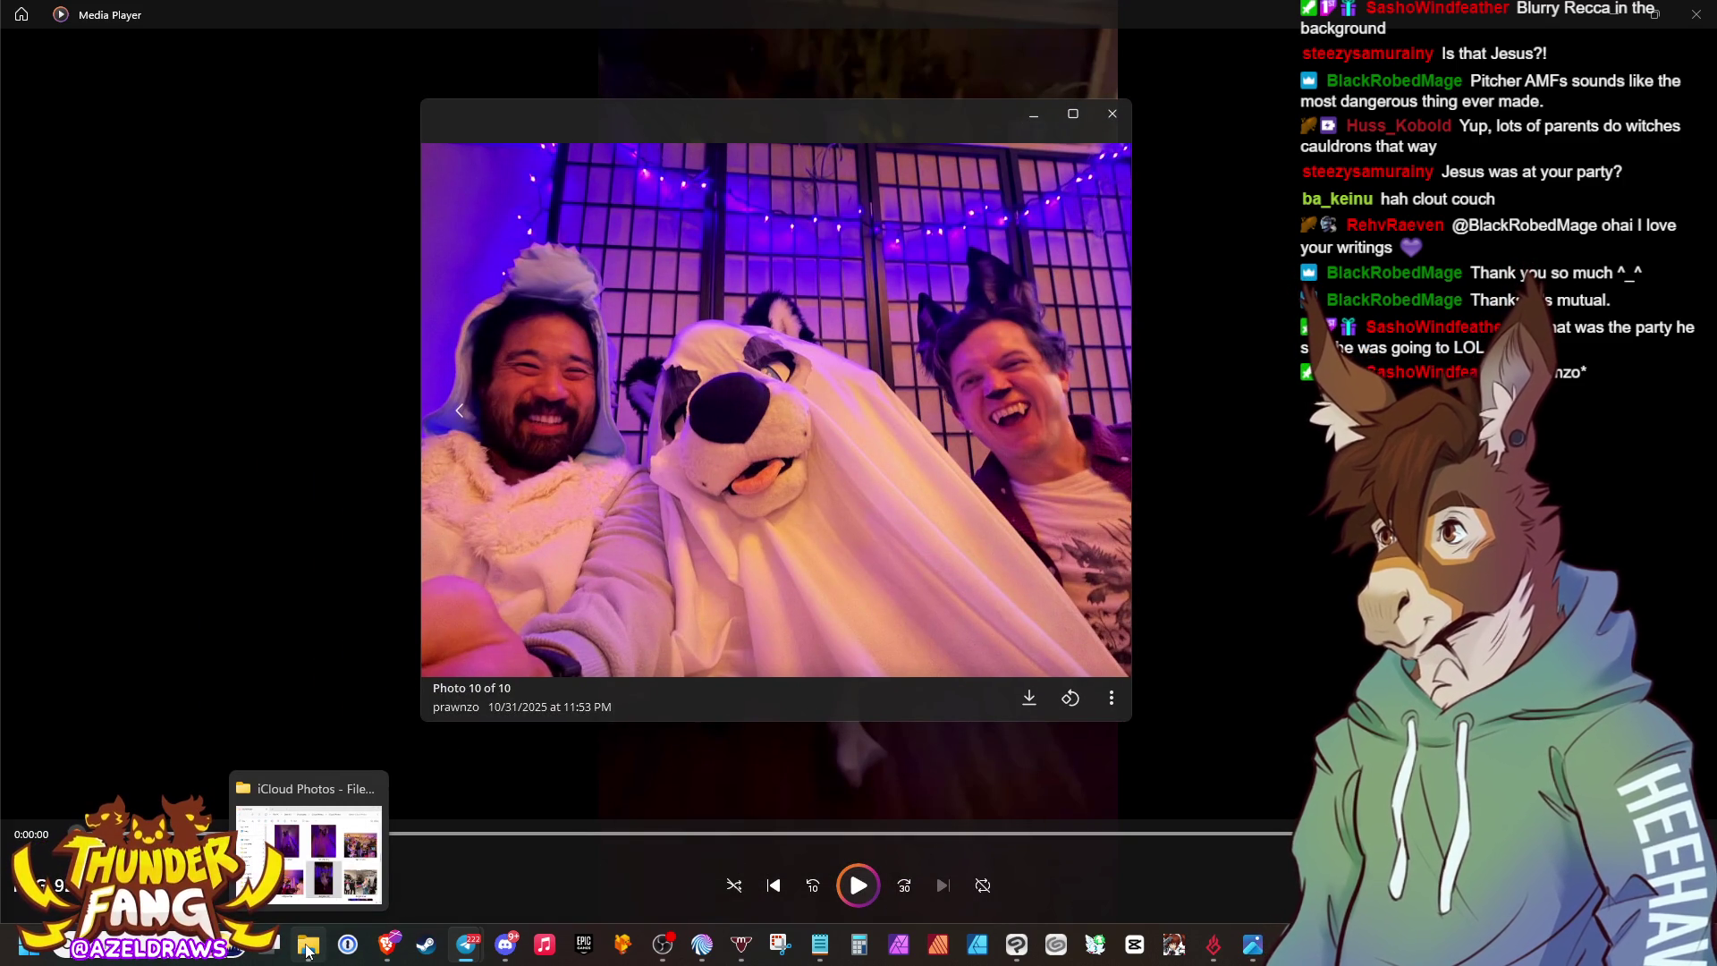
{"action": "left_click", "coordinate": [662, 944]}
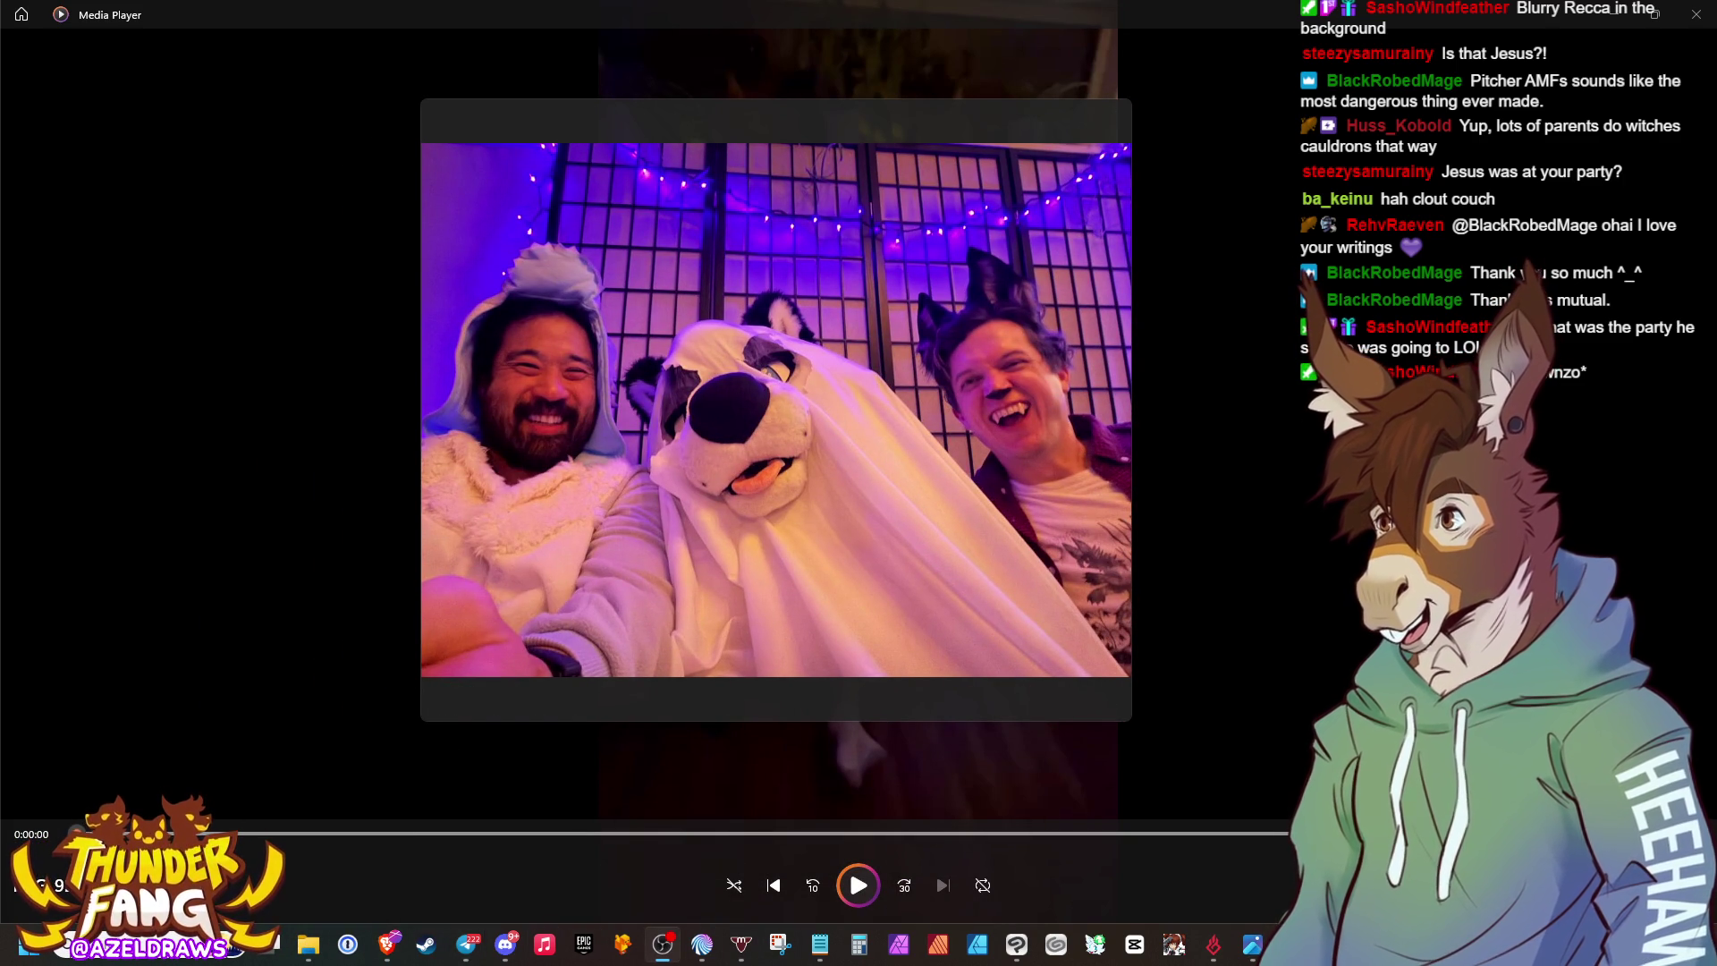
{"action": "left_click", "coordinate": [308, 944]}
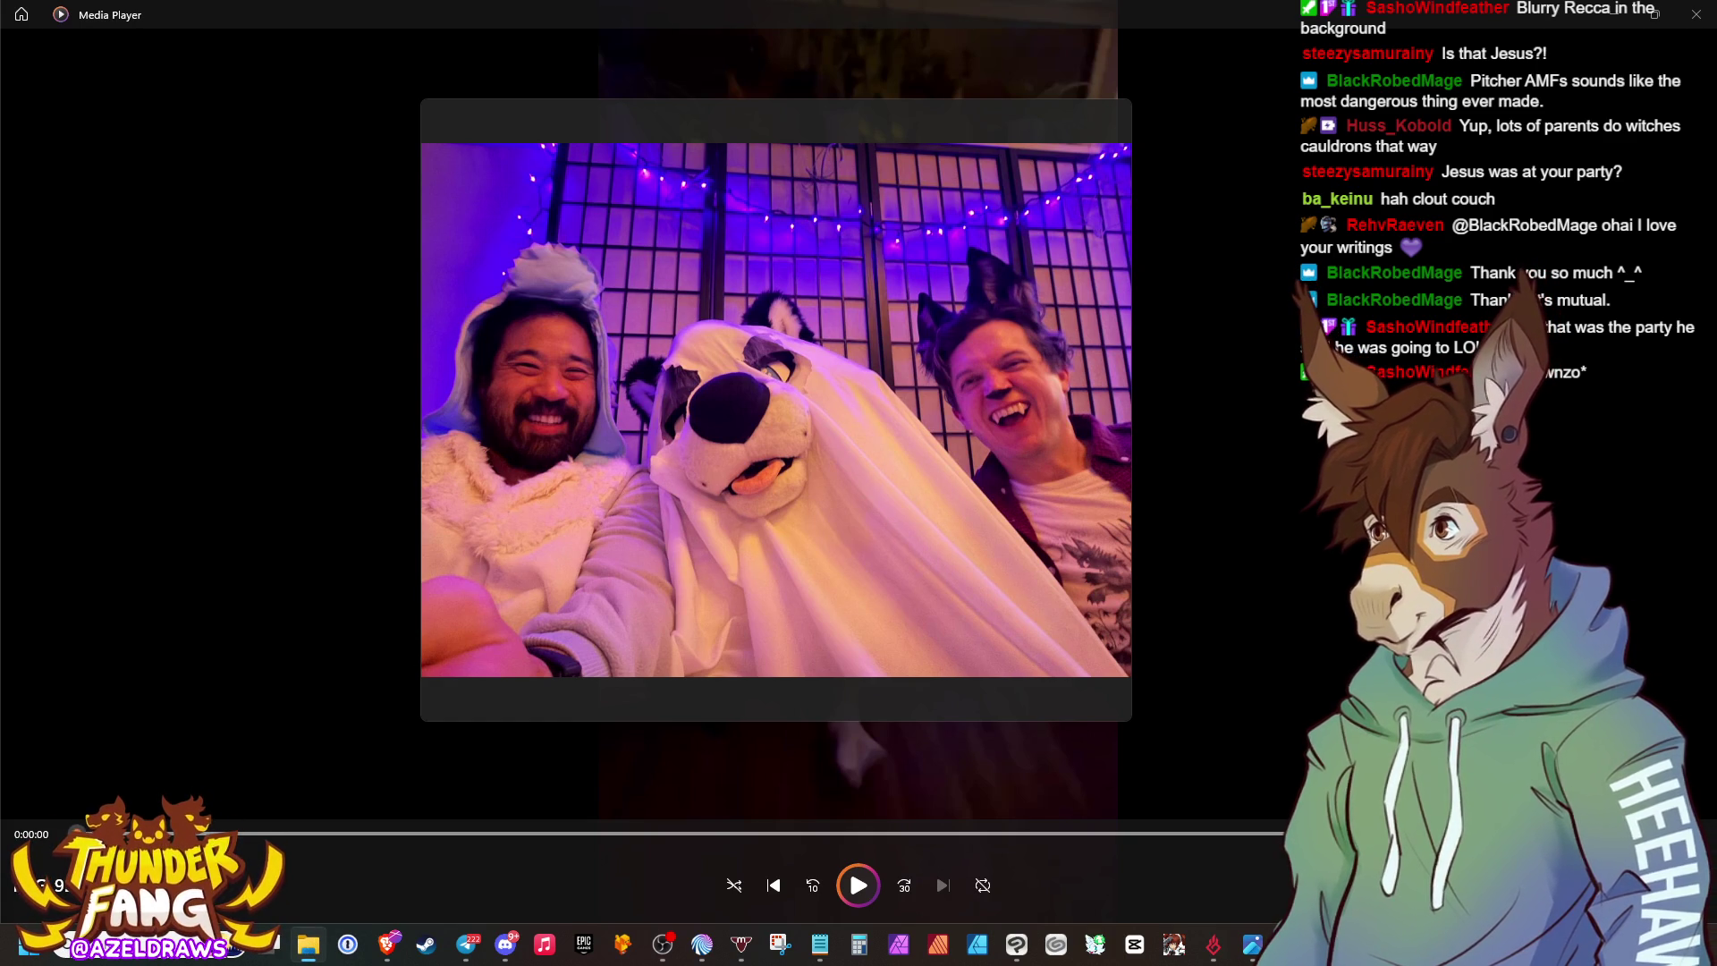
Drag the party photo viewer off screen and step back to the previous photo.
{"action": "mouse_move", "coordinate": [953, 125]}
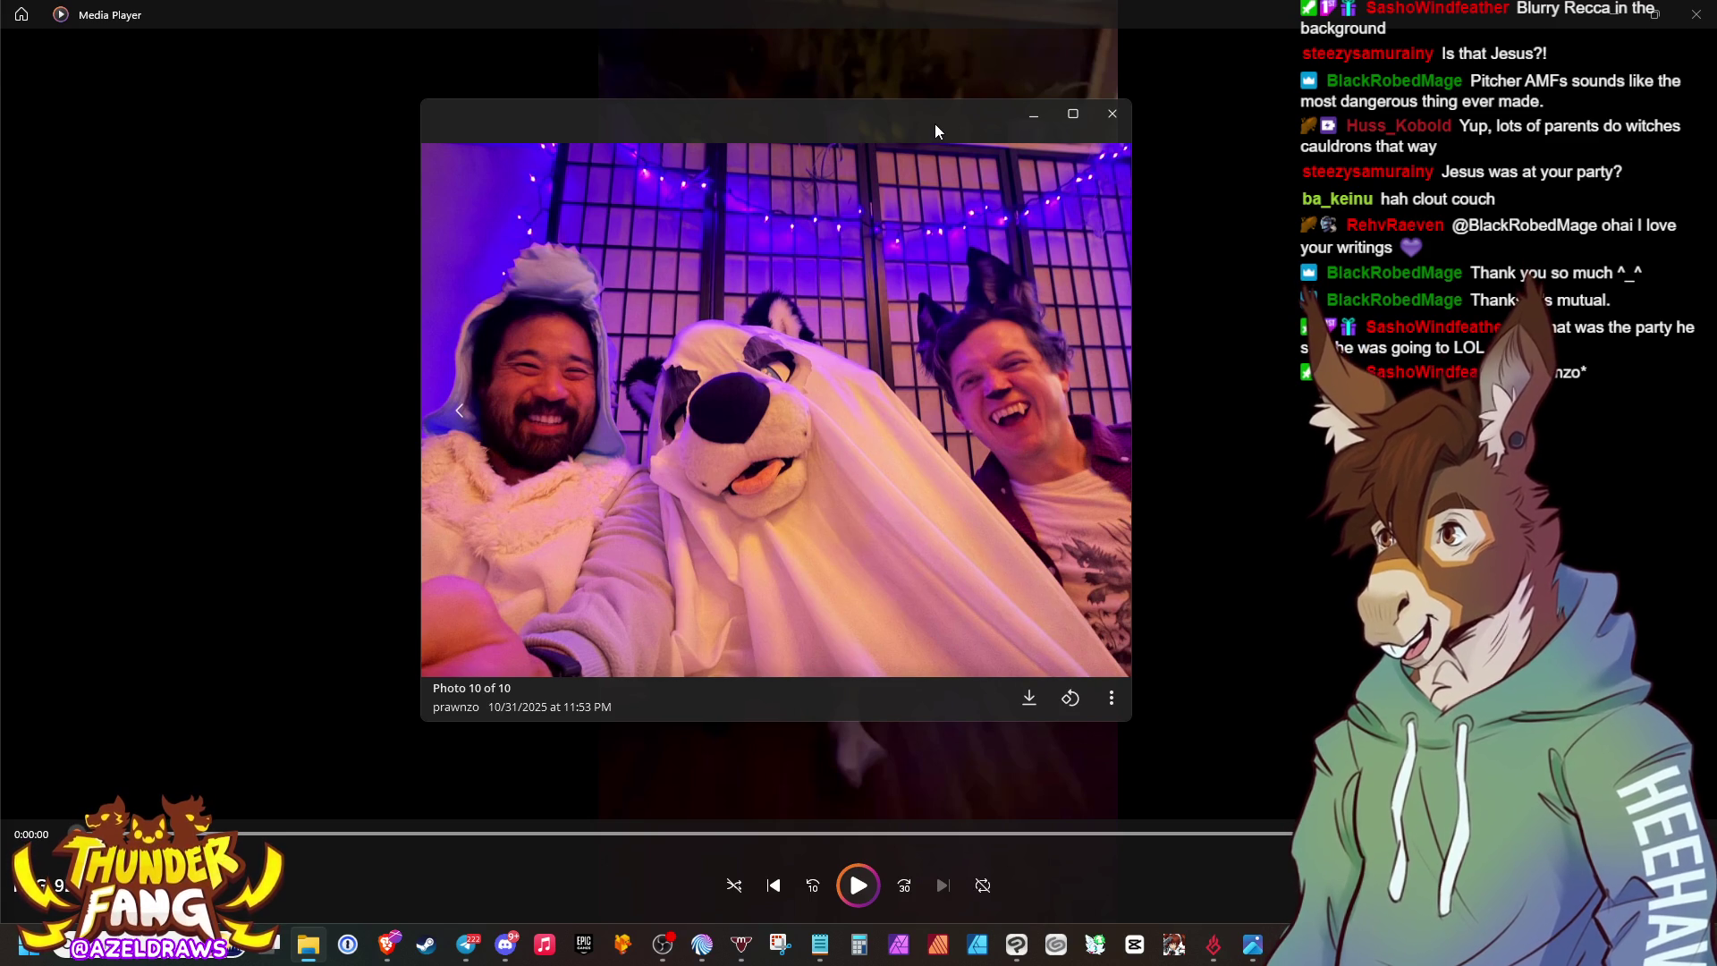
{"action": "mouse_move", "coordinate": [930, 116]}
{"action": "left_mouse_down"}
{"action": "mouse_move", "coordinate": [737, 142]}
{"action": "mouse_move", "coordinate": [0, 322]}
{"action": "left_mouse_up"}
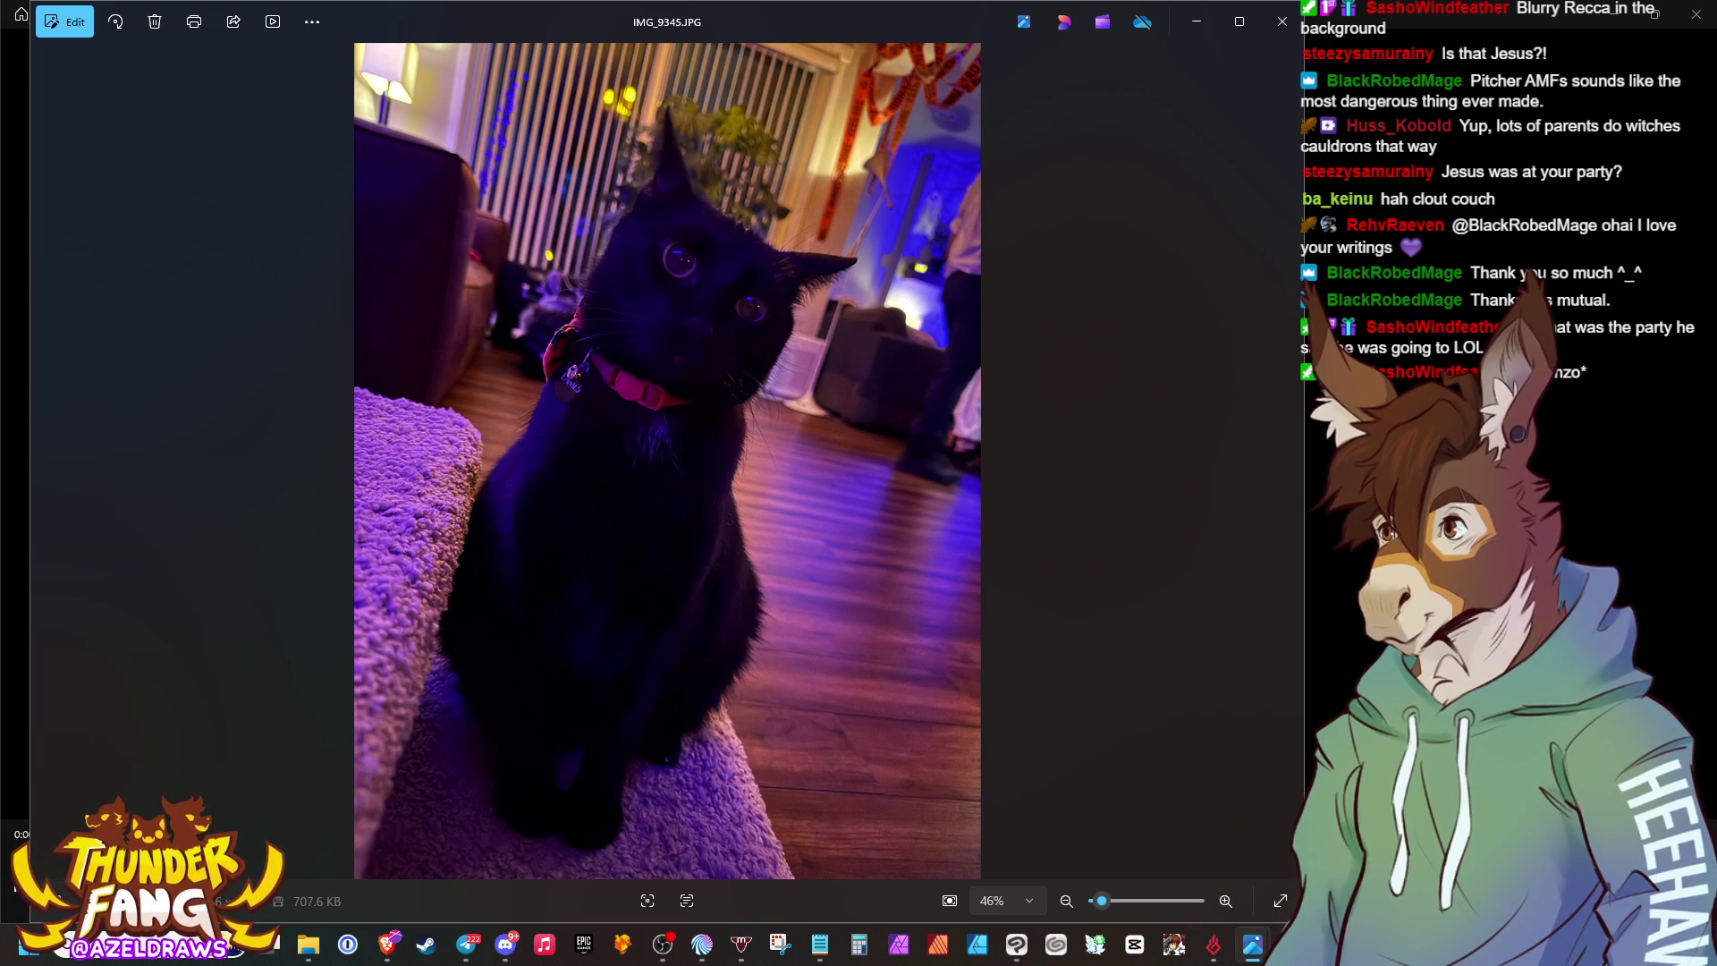
{"action": "key", "text": "Left"}
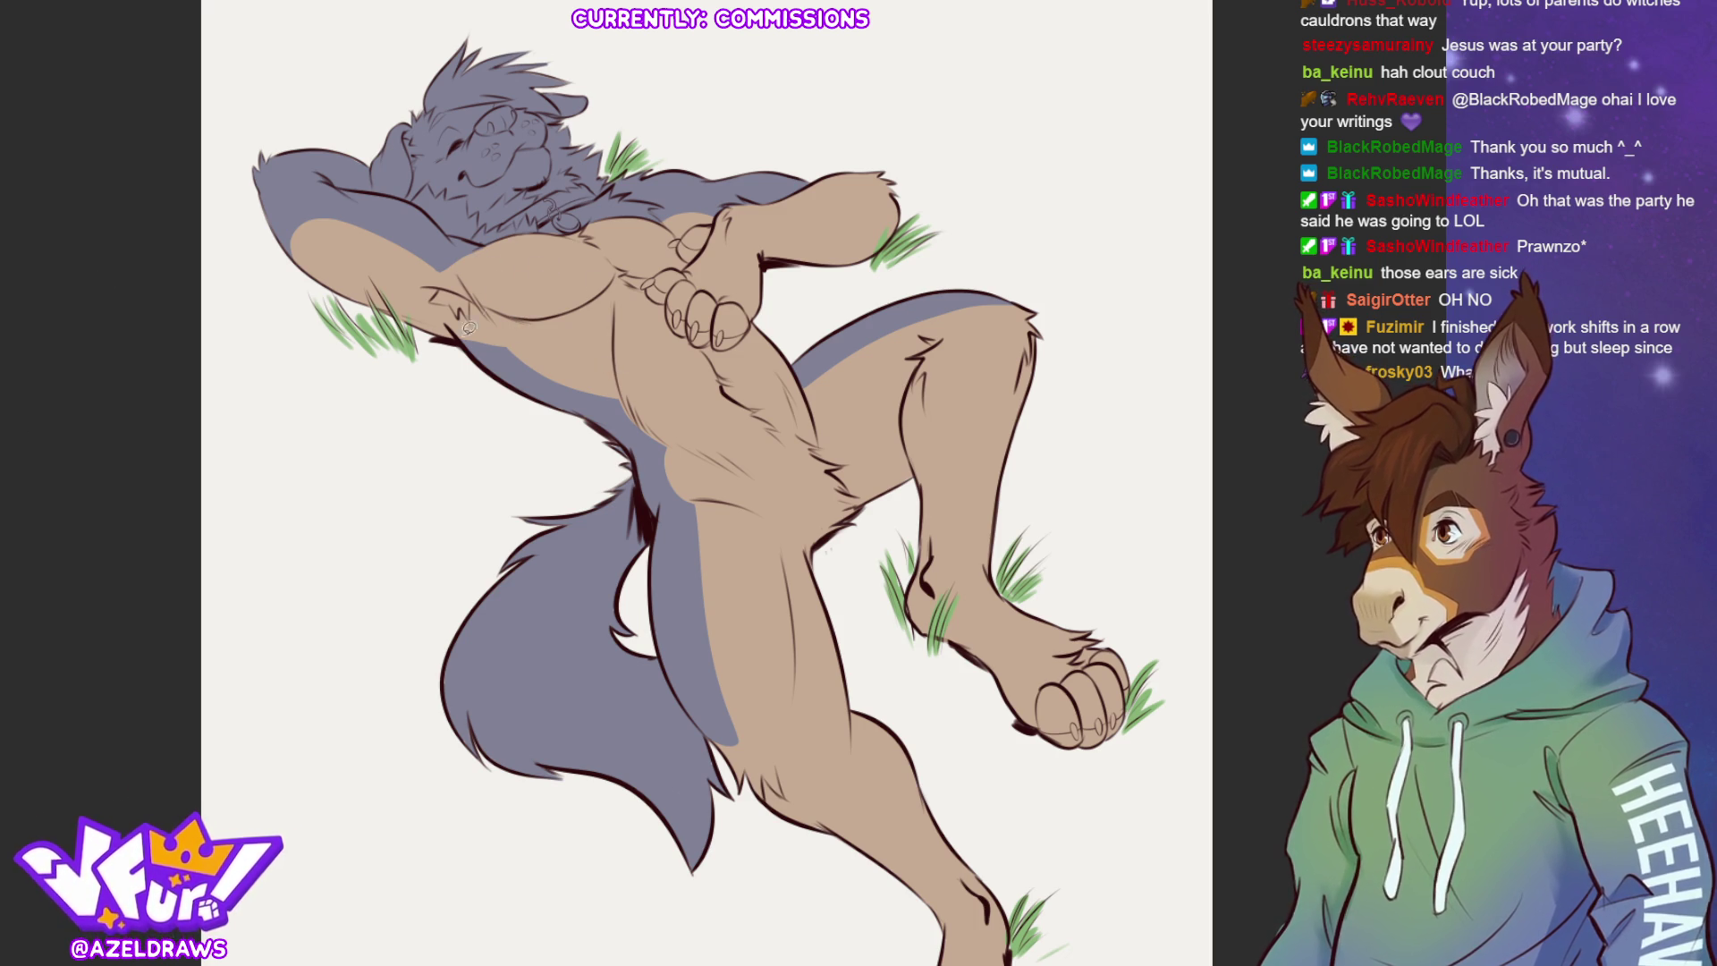
Auto-select the tan body and brush a pale grey marking across the chest.
{"action": "left_click", "coordinate": [570, 279]}
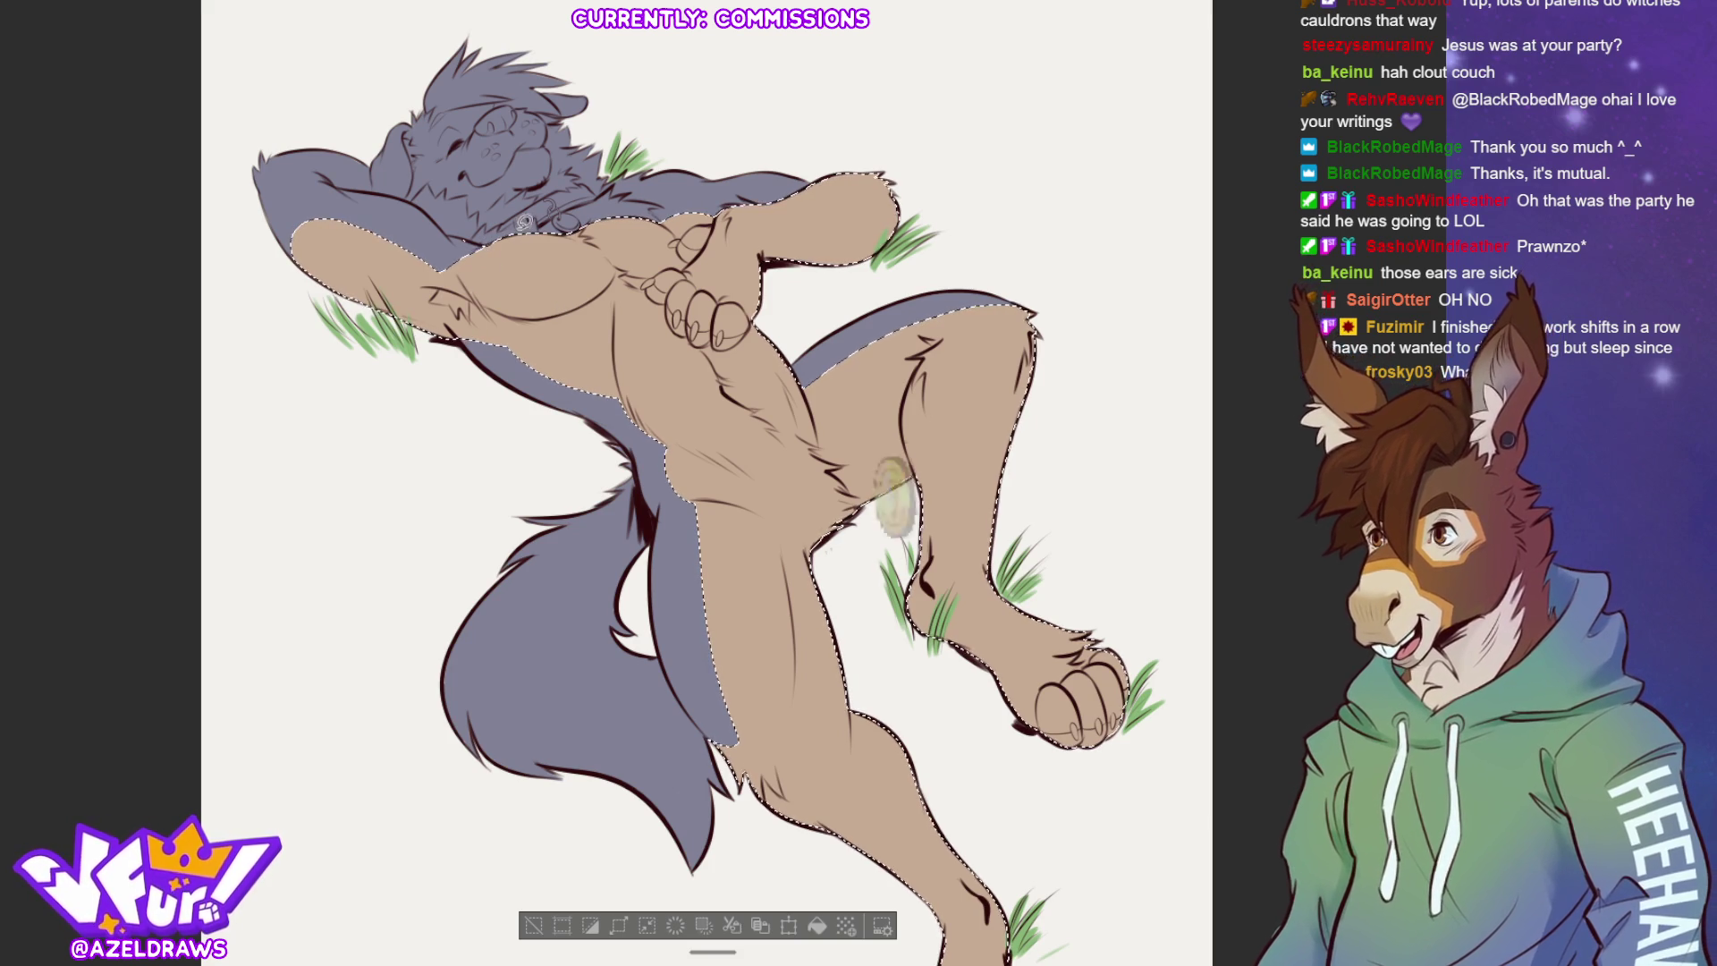
{"action": "mouse_move", "coordinate": [471, 254]}
{"action": "left_mouse_down"}
{"action": "mouse_move", "coordinate": [490, 303]}
{"action": "mouse_move", "coordinate": [624, 268]}
{"action": "left_mouse_up"}
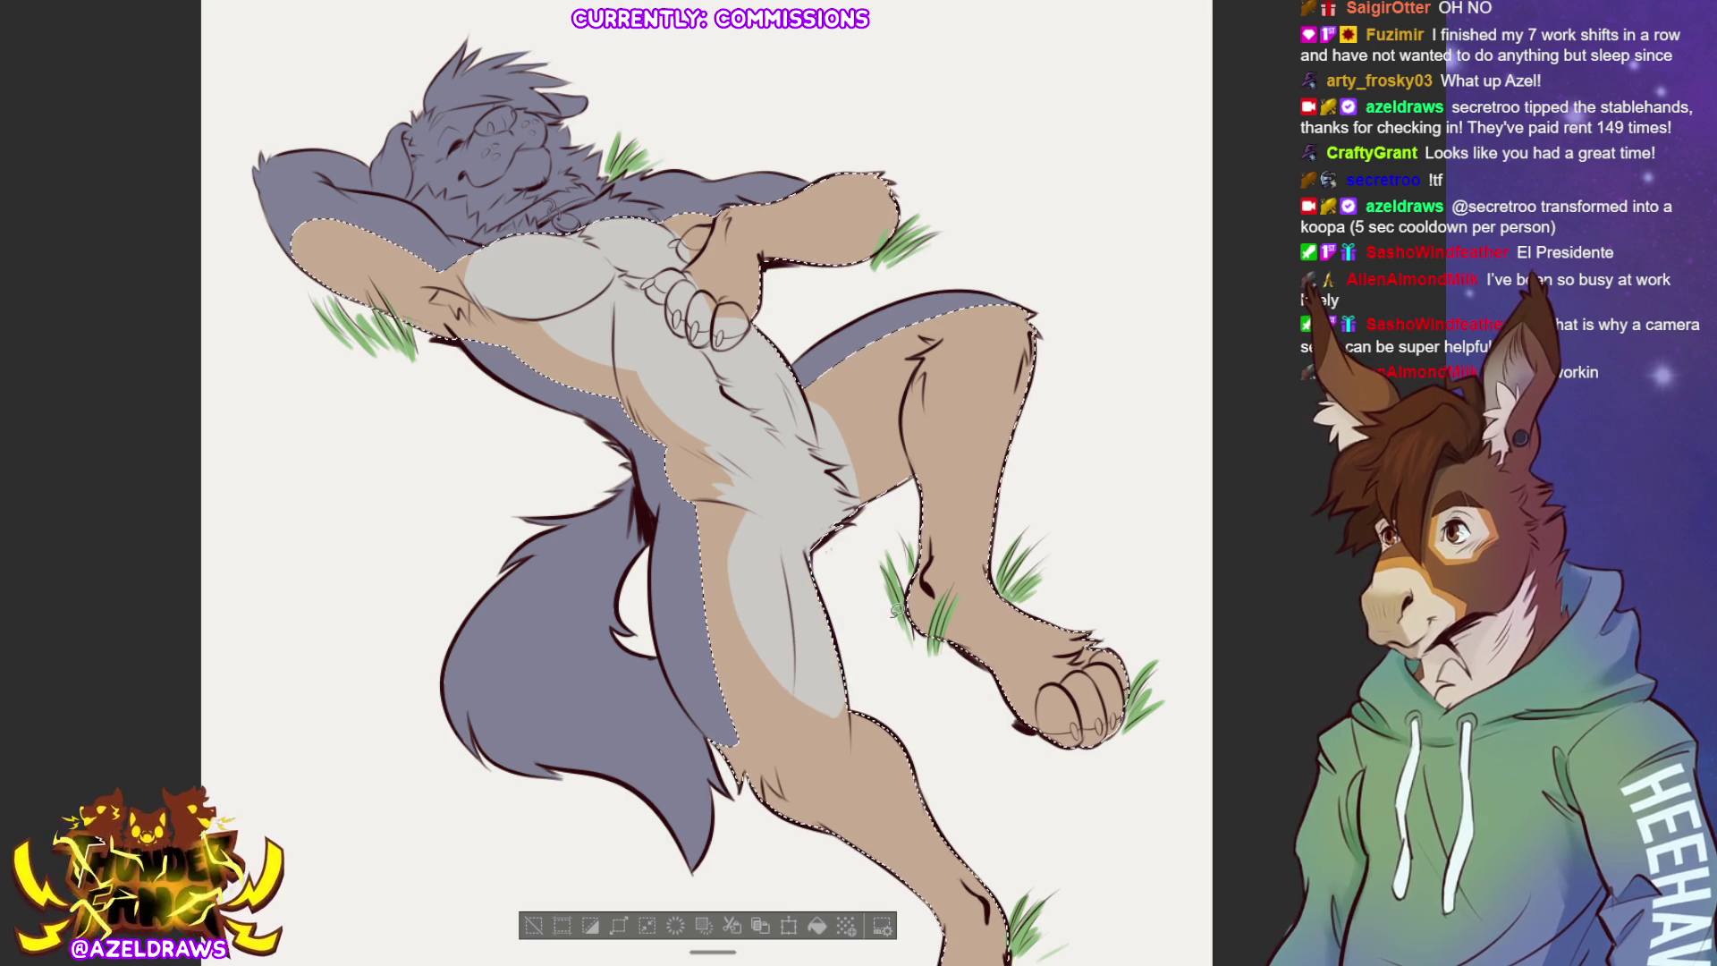
Extend the pale grey marking down the inner thighs and dab brown shading on the tan leg.
{"action": "left_click_drag", "start_coordinate": [756, 501], "coordinate": [741, 606]}
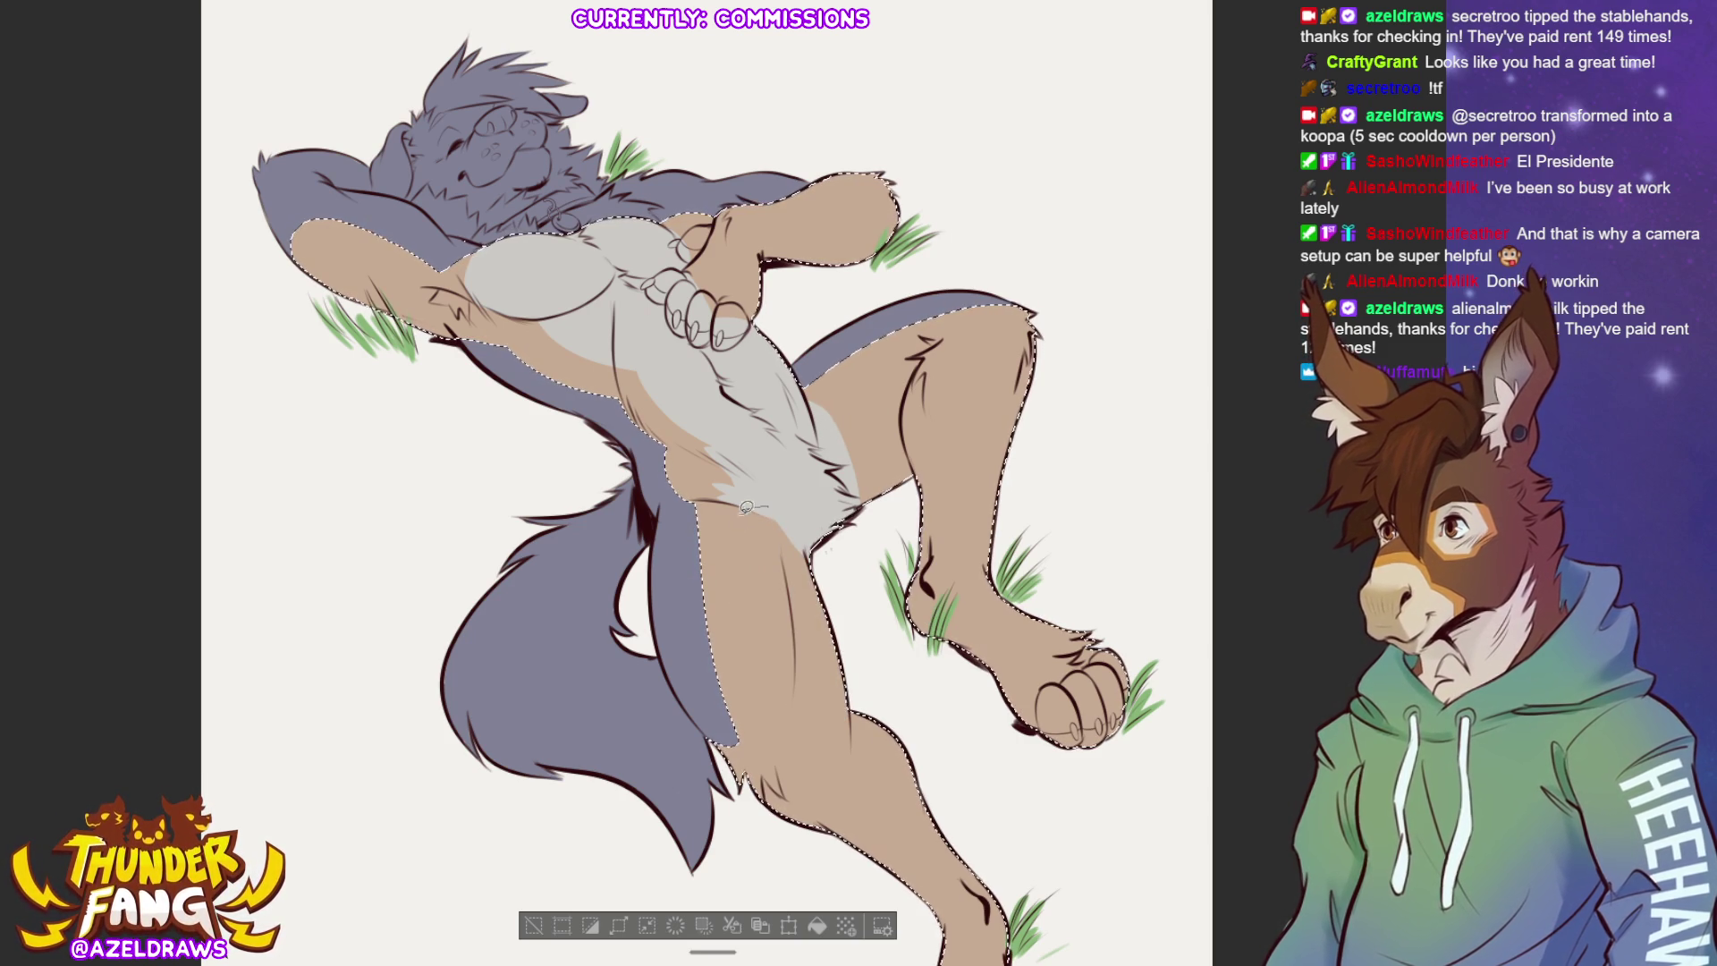
{"action": "left_click_drag", "start_coordinate": [750, 504], "coordinate": [800, 680]}
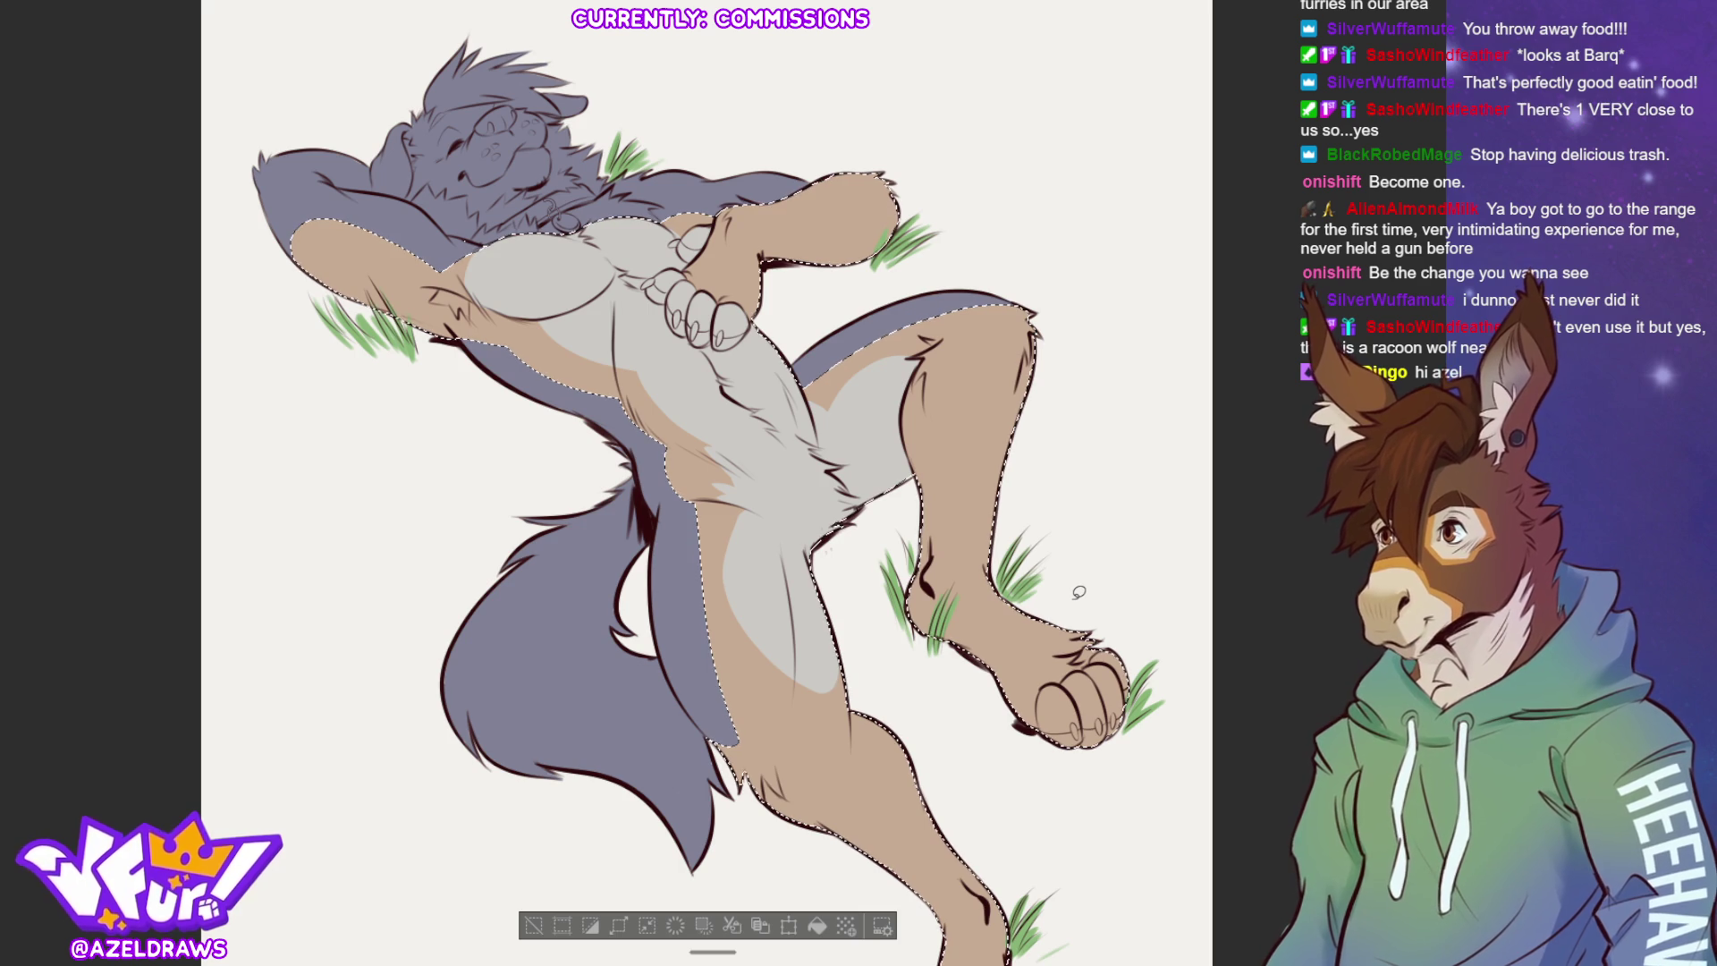
{"action": "left_click", "coordinate": [829, 745]}
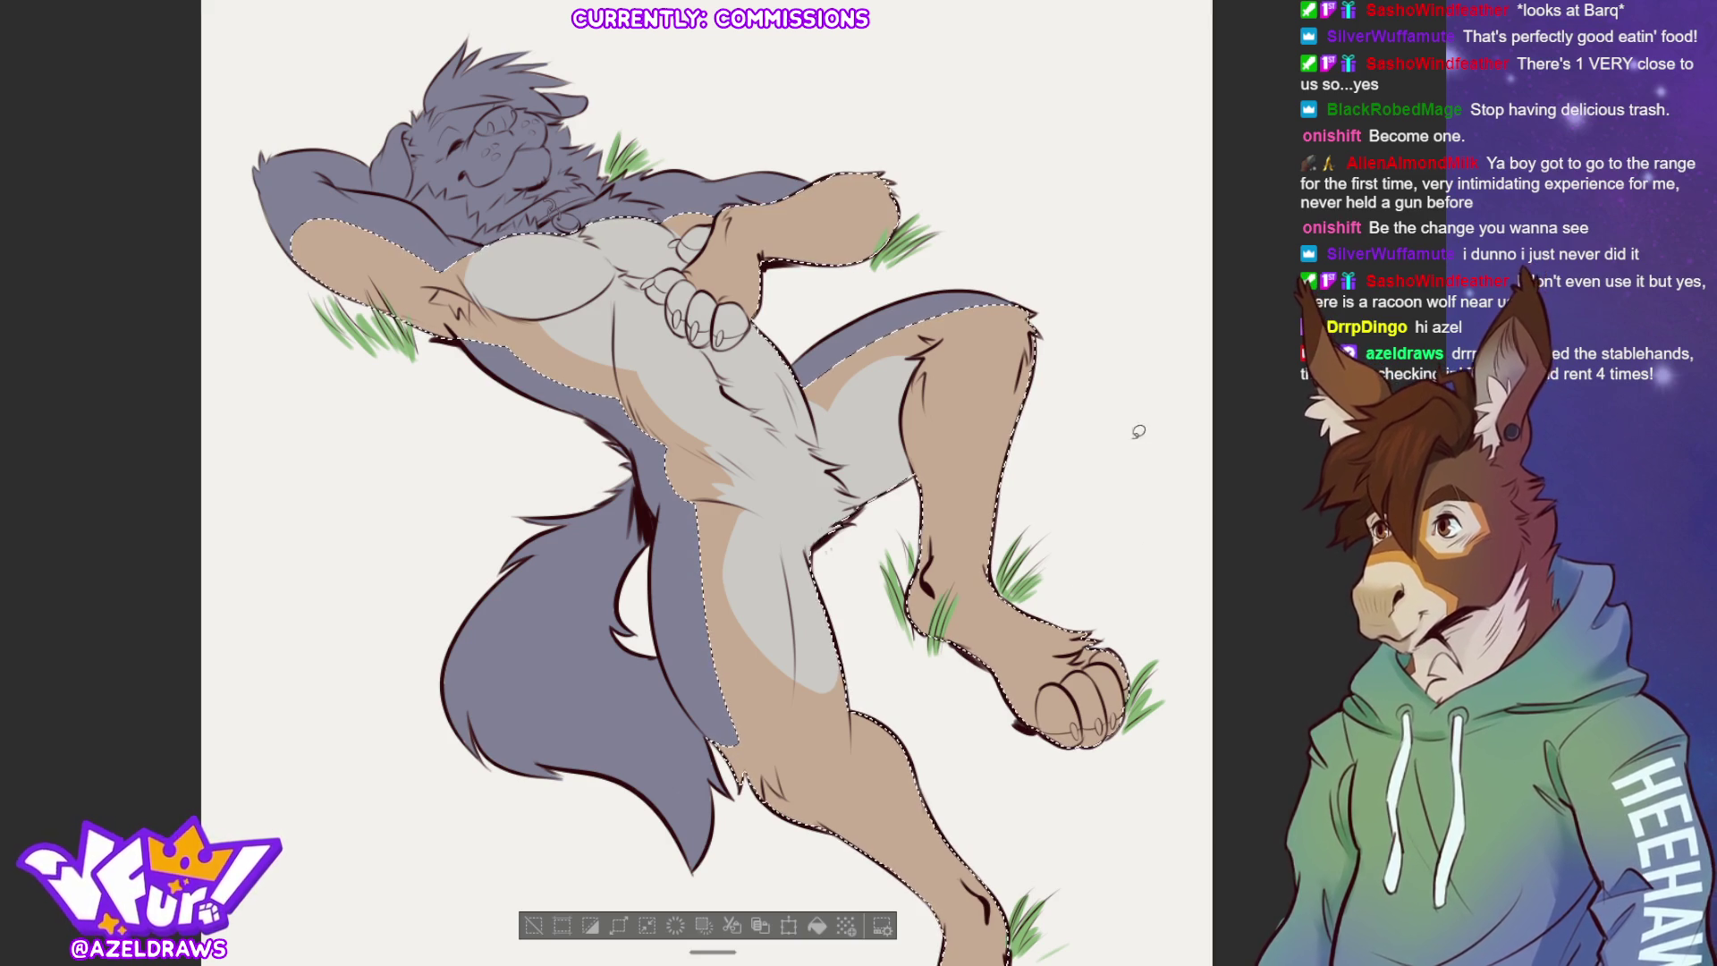
{"action": "scroll", "coordinate": [1095, 655], "scroll_direction": "down", "scroll_amount": 3}
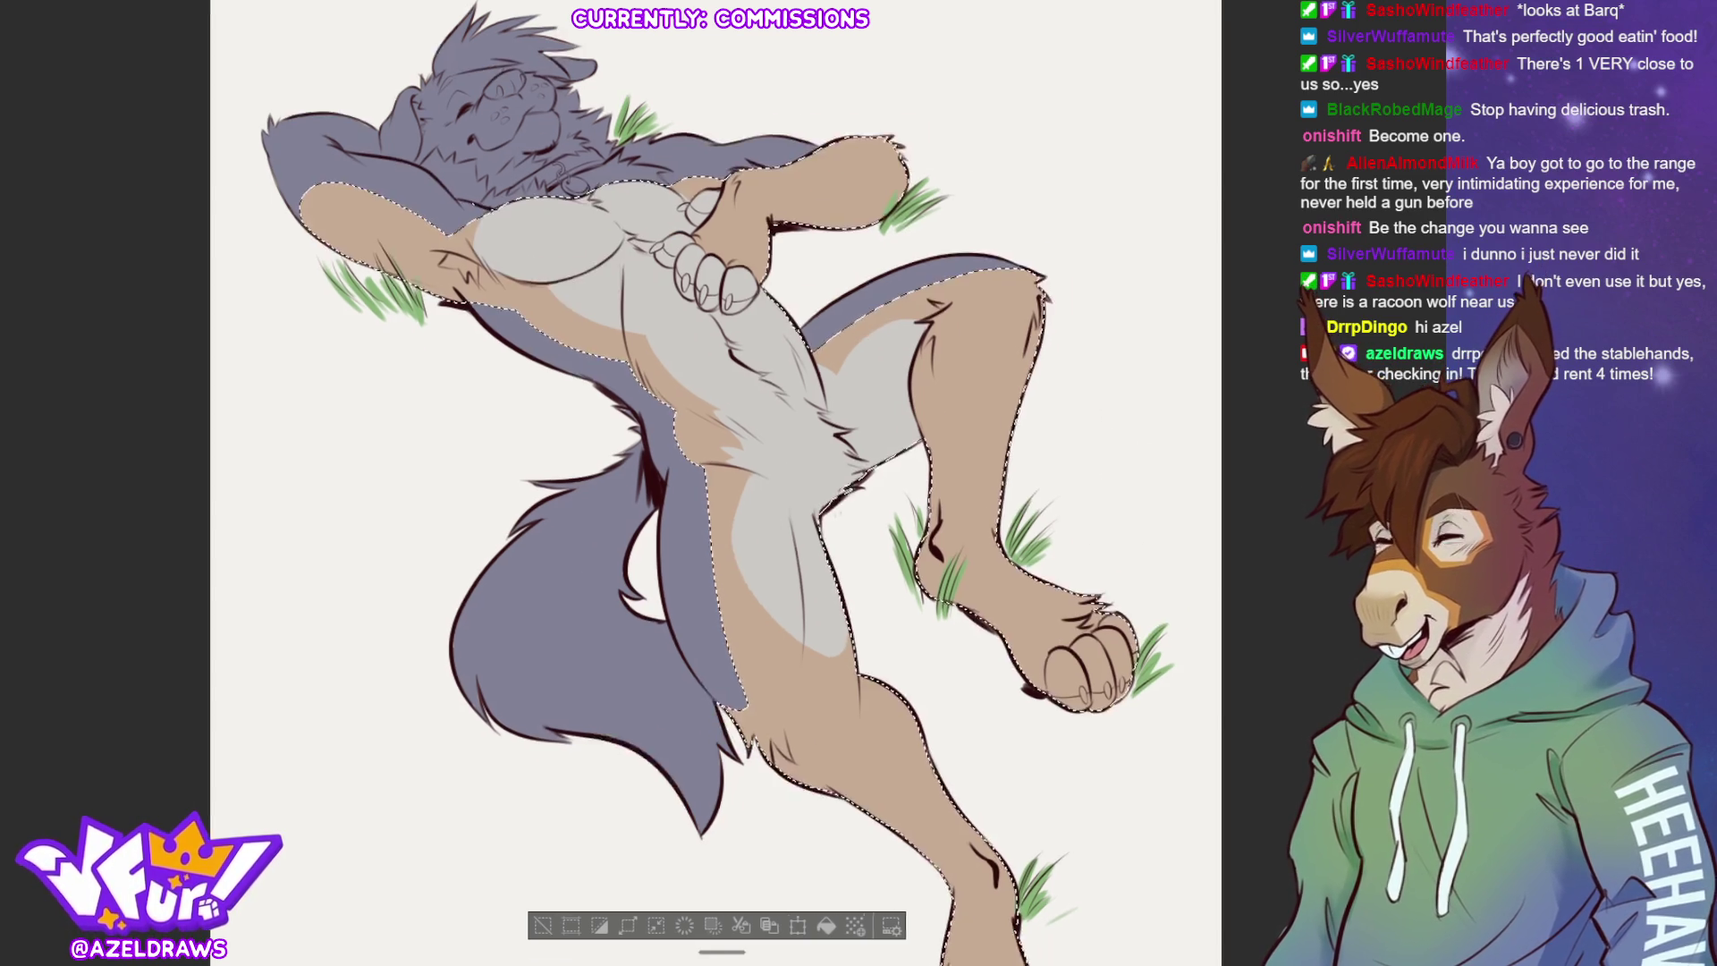
Lasso the hind paw toes, fill them light grey, and deselect.
{"action": "scroll", "coordinate": [1079, 397], "scroll_direction": "down", "scroll_amount": 3}
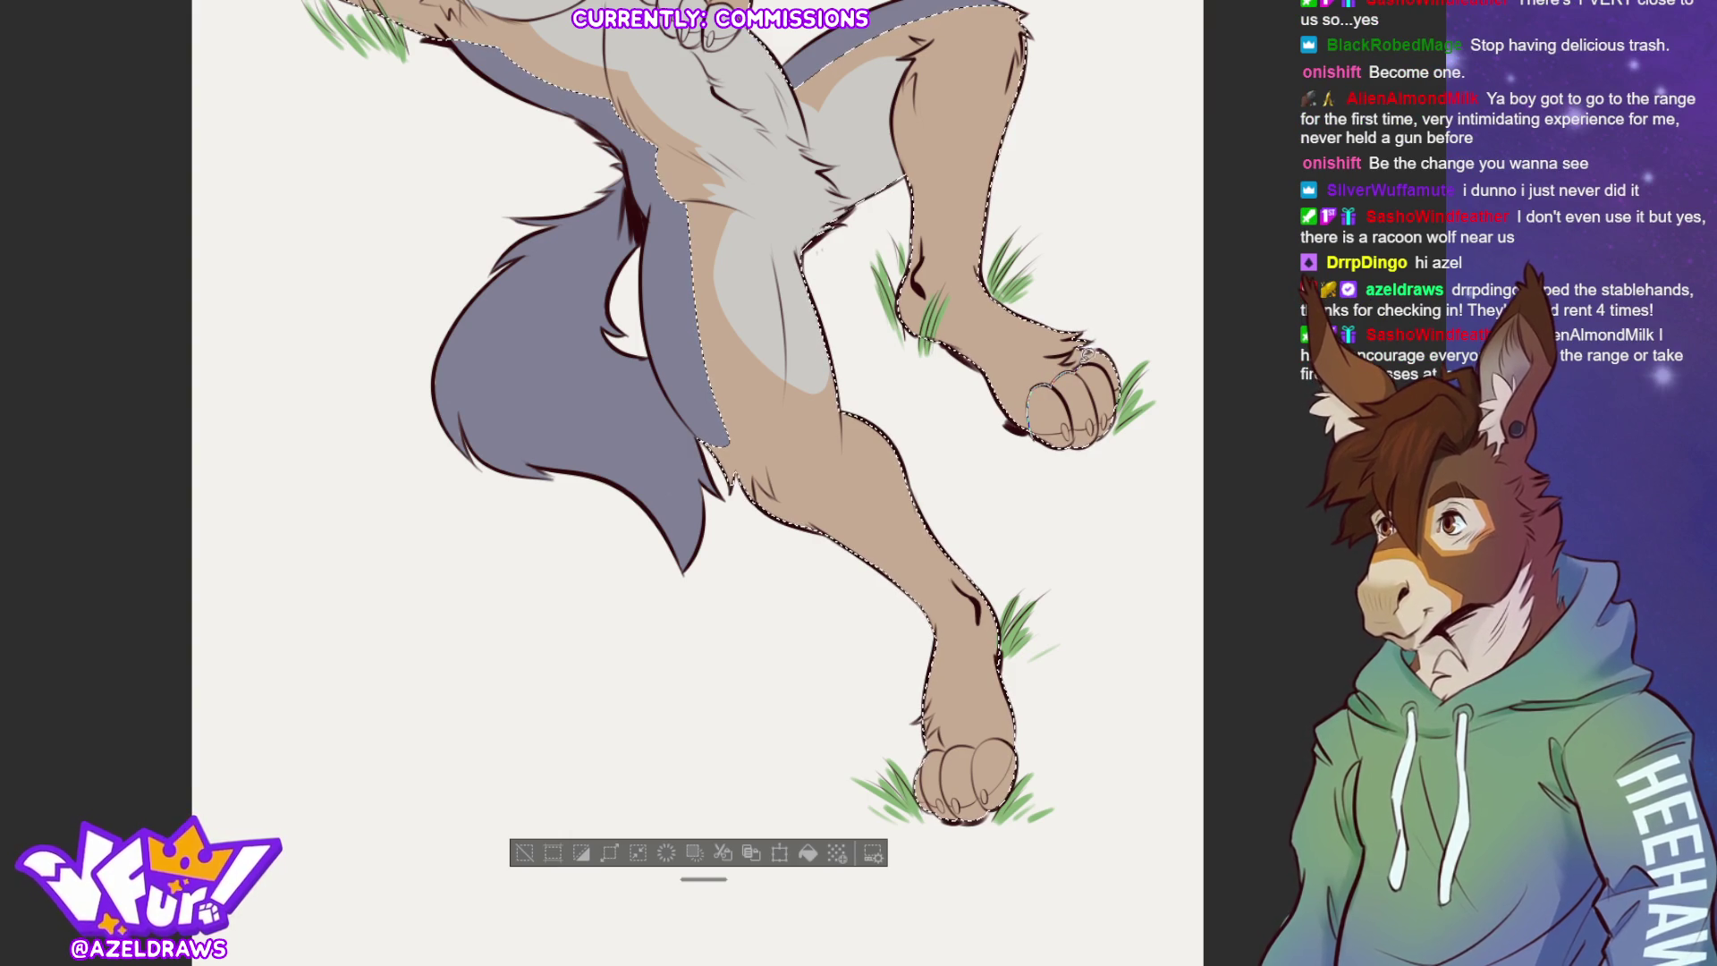
{"action": "left_click_drag", "start_coordinate": [1162, 364], "coordinate": [1096, 344]}
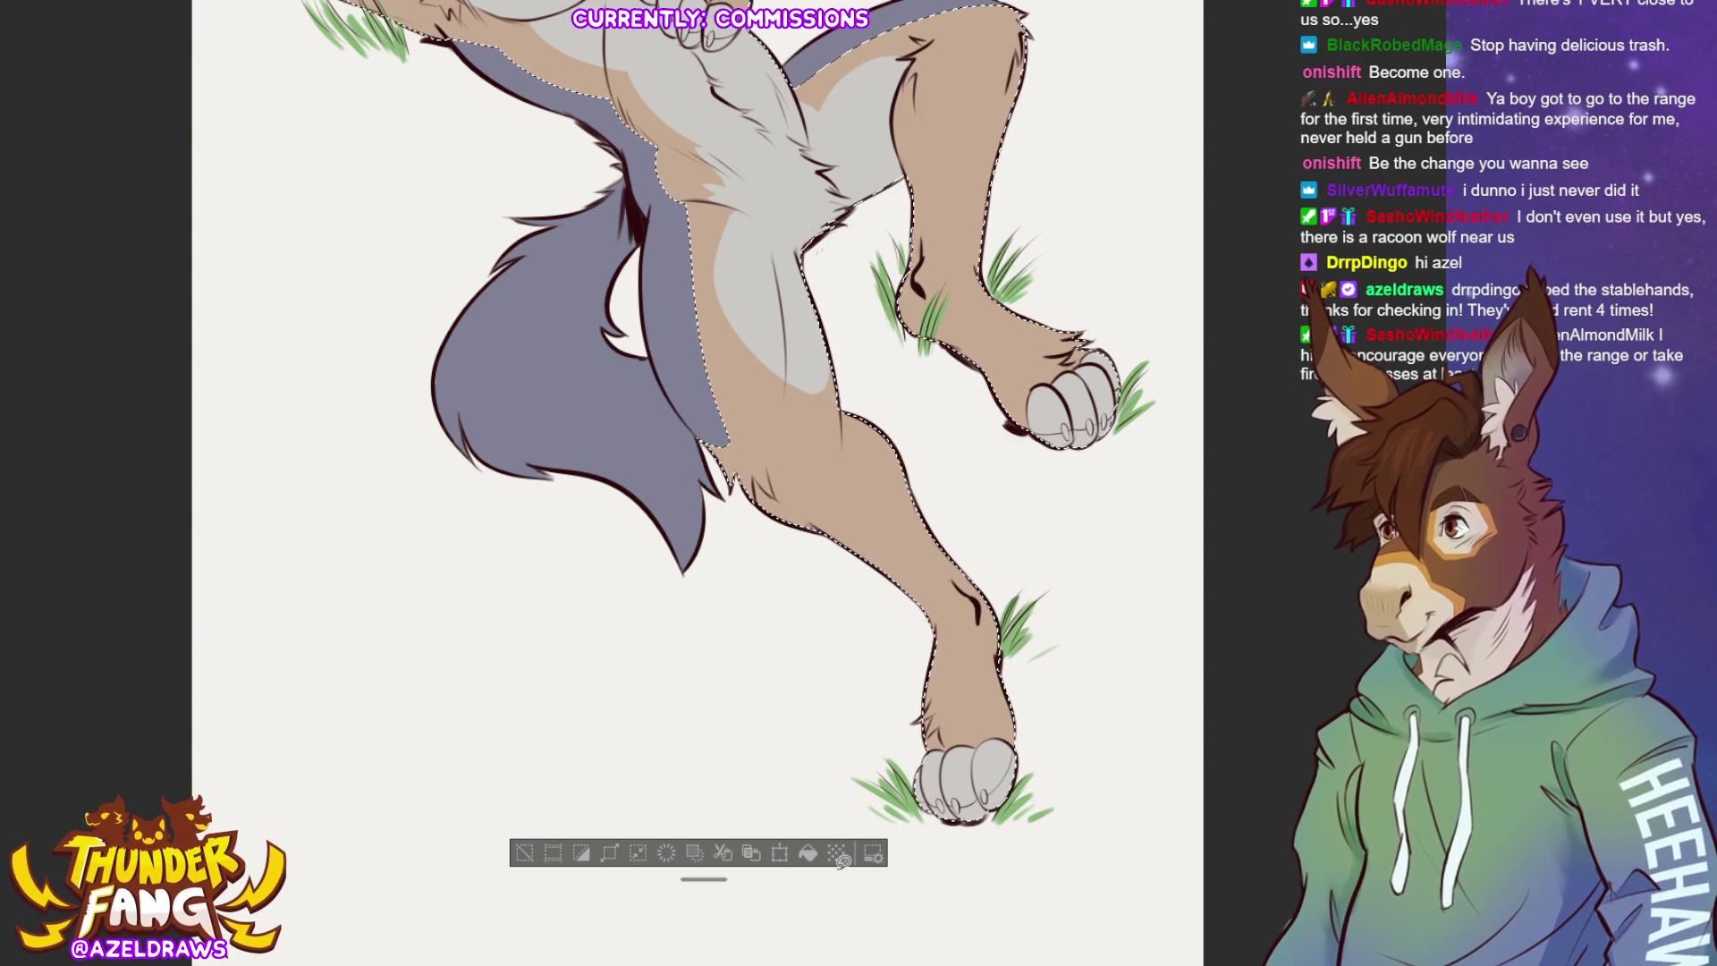
{"action": "left_click", "coordinate": [524, 852]}
{"action": "scroll", "coordinate": [735, 715], "scroll_direction": "up", "scroll_amount": 5}
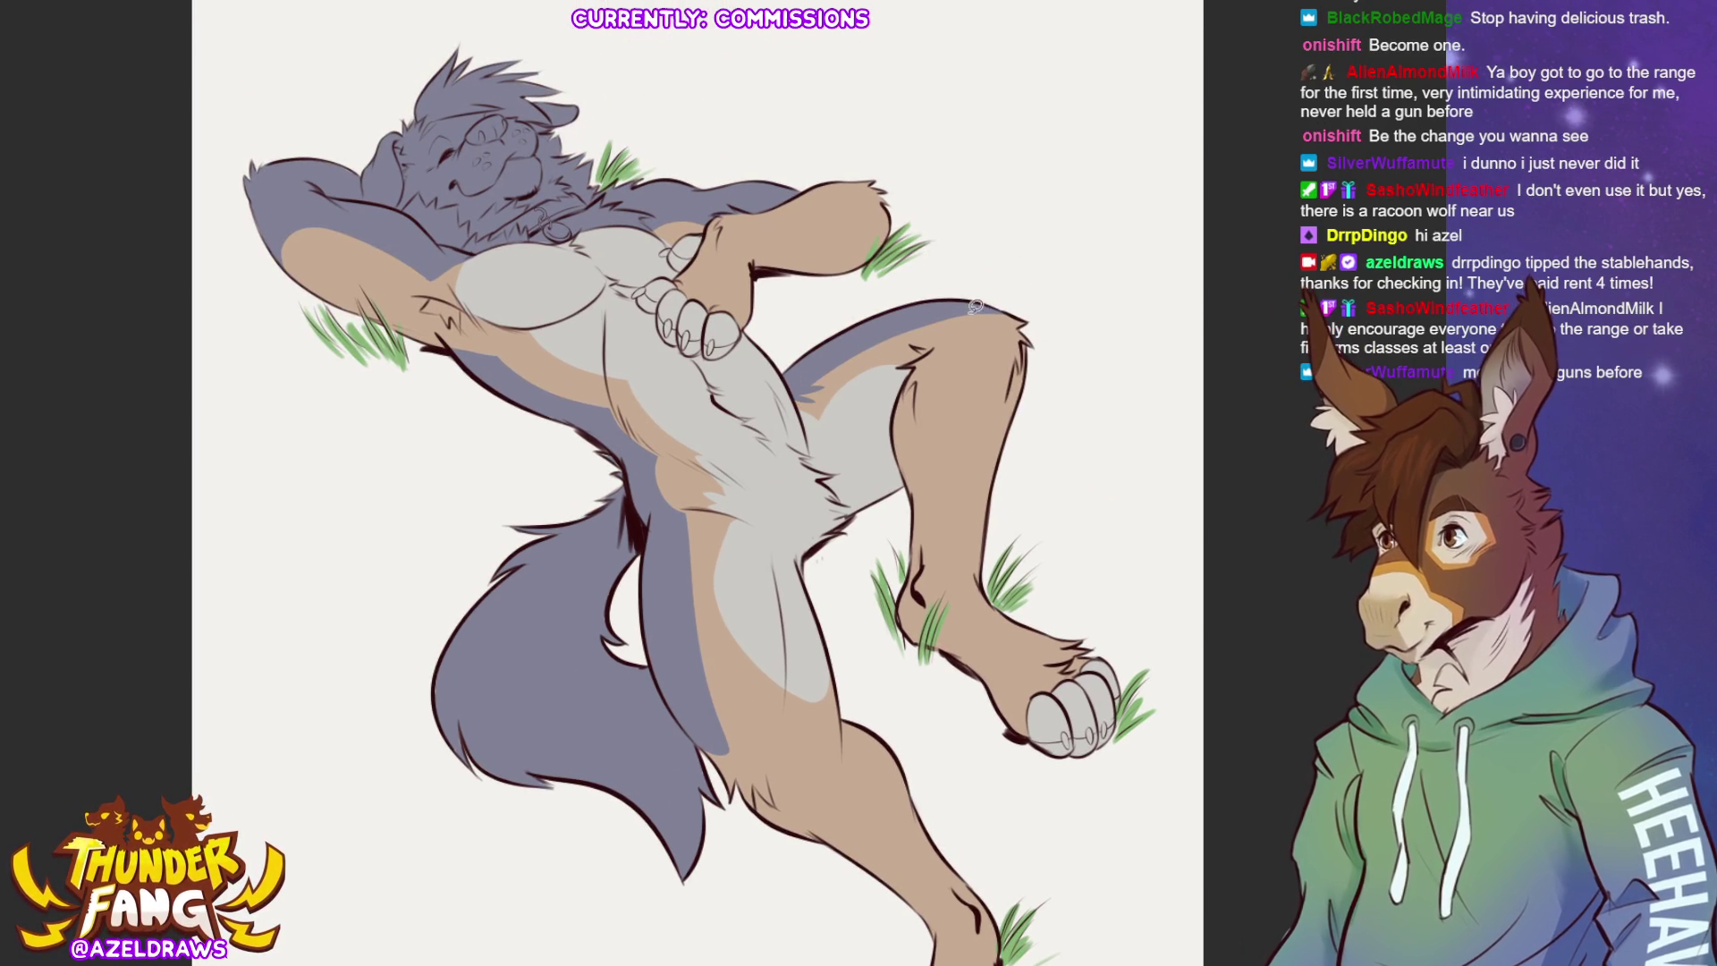
{"action": "left_click", "coordinate": [969, 340]}
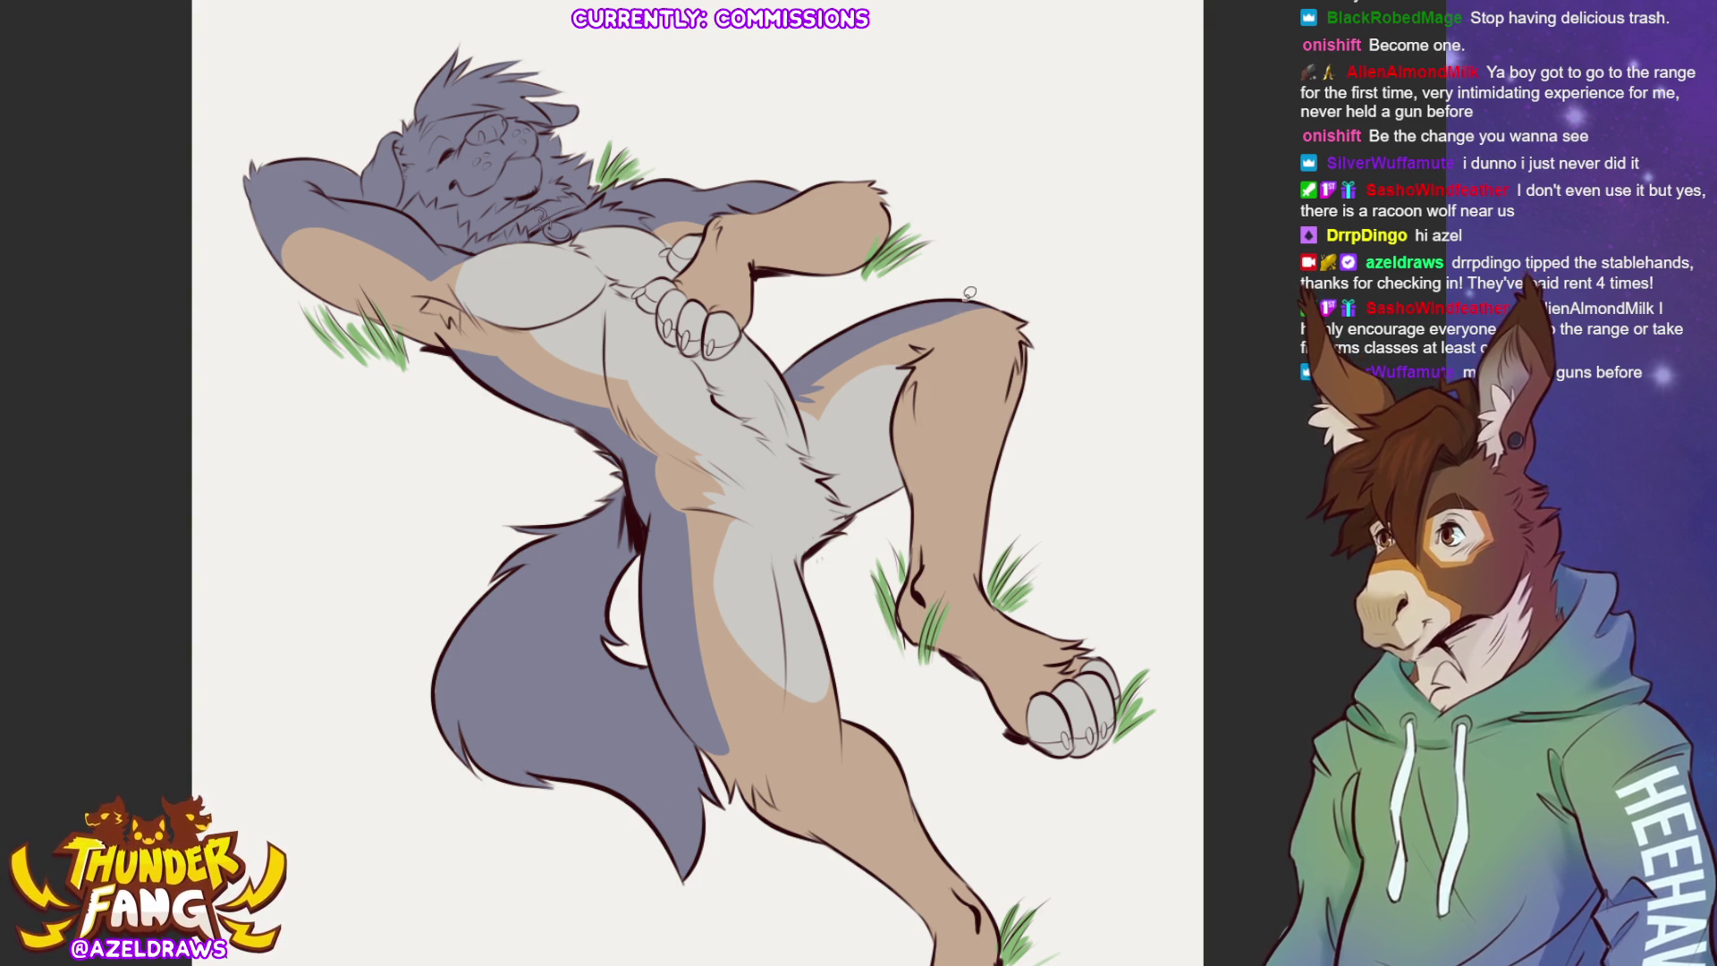
{"action": "left_click_drag", "start_coordinate": [955, 299], "coordinate": [914, 340]}
{"action": "key", "text": "ctrl+z"}
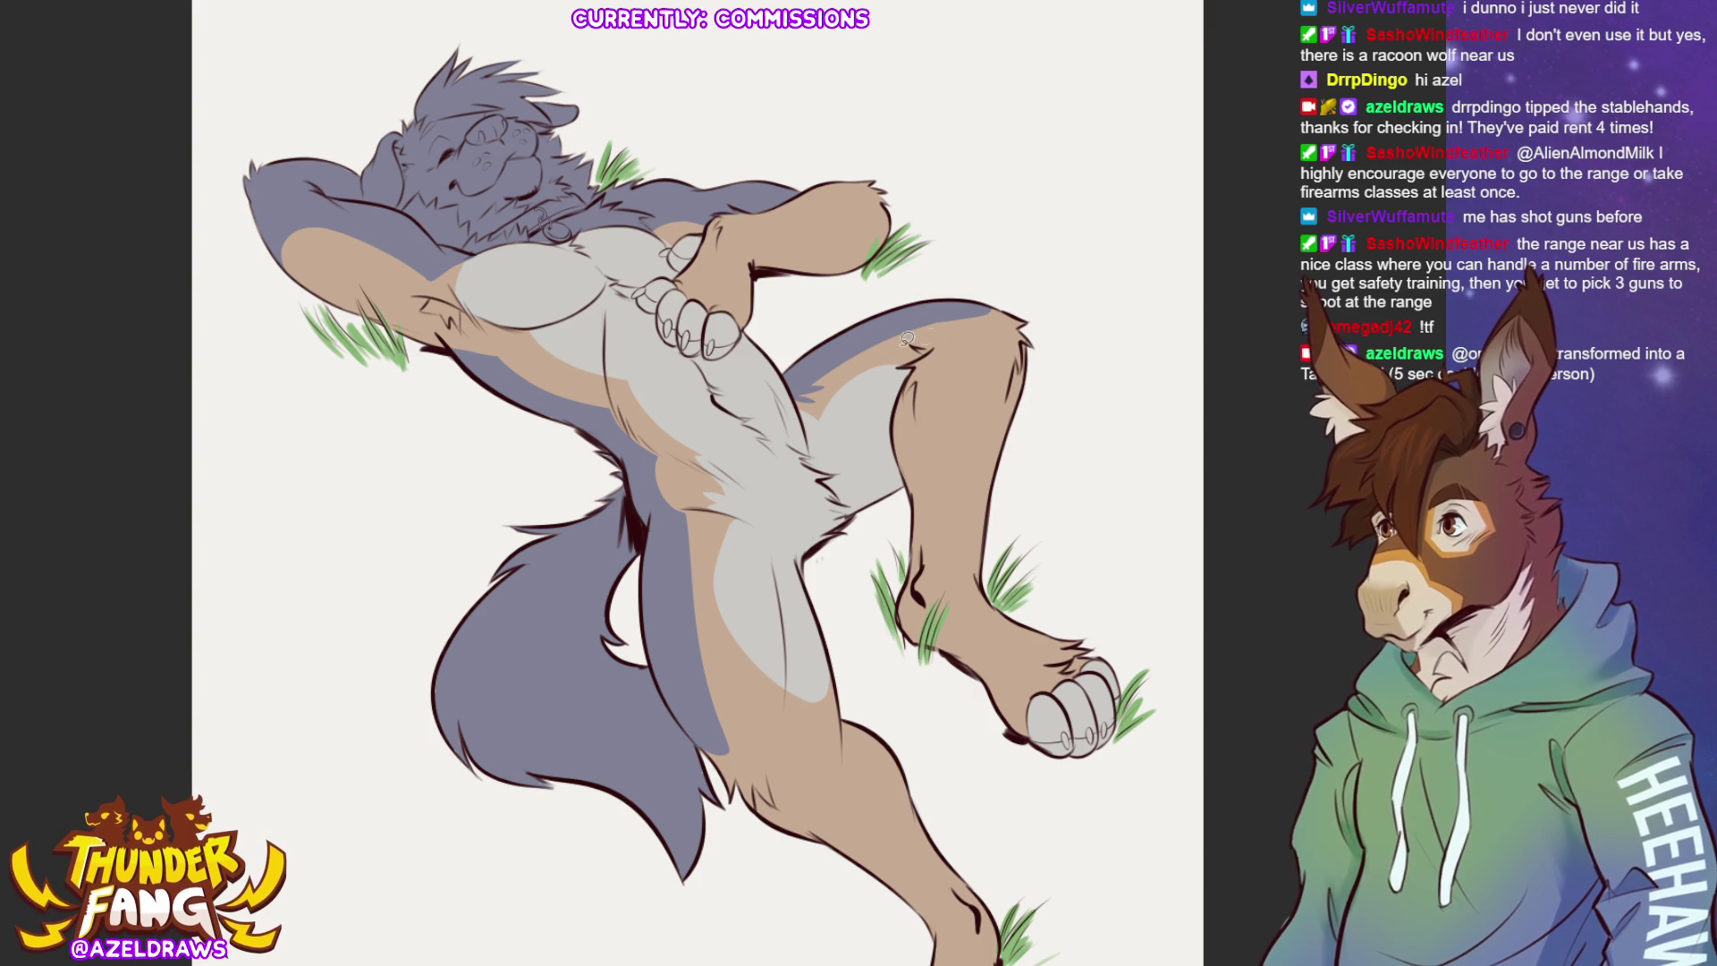
{"action": "mouse_move", "coordinate": [815, 381]}
{"action": "left_mouse_down"}
{"action": "mouse_move", "coordinate": [928, 313]}
{"action": "mouse_move", "coordinate": [1017, 293]}
{"action": "left_mouse_up"}
{"action": "key", "text": "ctrl+z"}
{"action": "mouse_move", "coordinate": [816, 381]}
{"action": "left_mouse_down"}
{"action": "mouse_move", "coordinate": [901, 318]}
{"action": "mouse_move", "coordinate": [1010, 311]}
{"action": "left_mouse_up"}
{"action": "key", "text": "ctrl+z"}
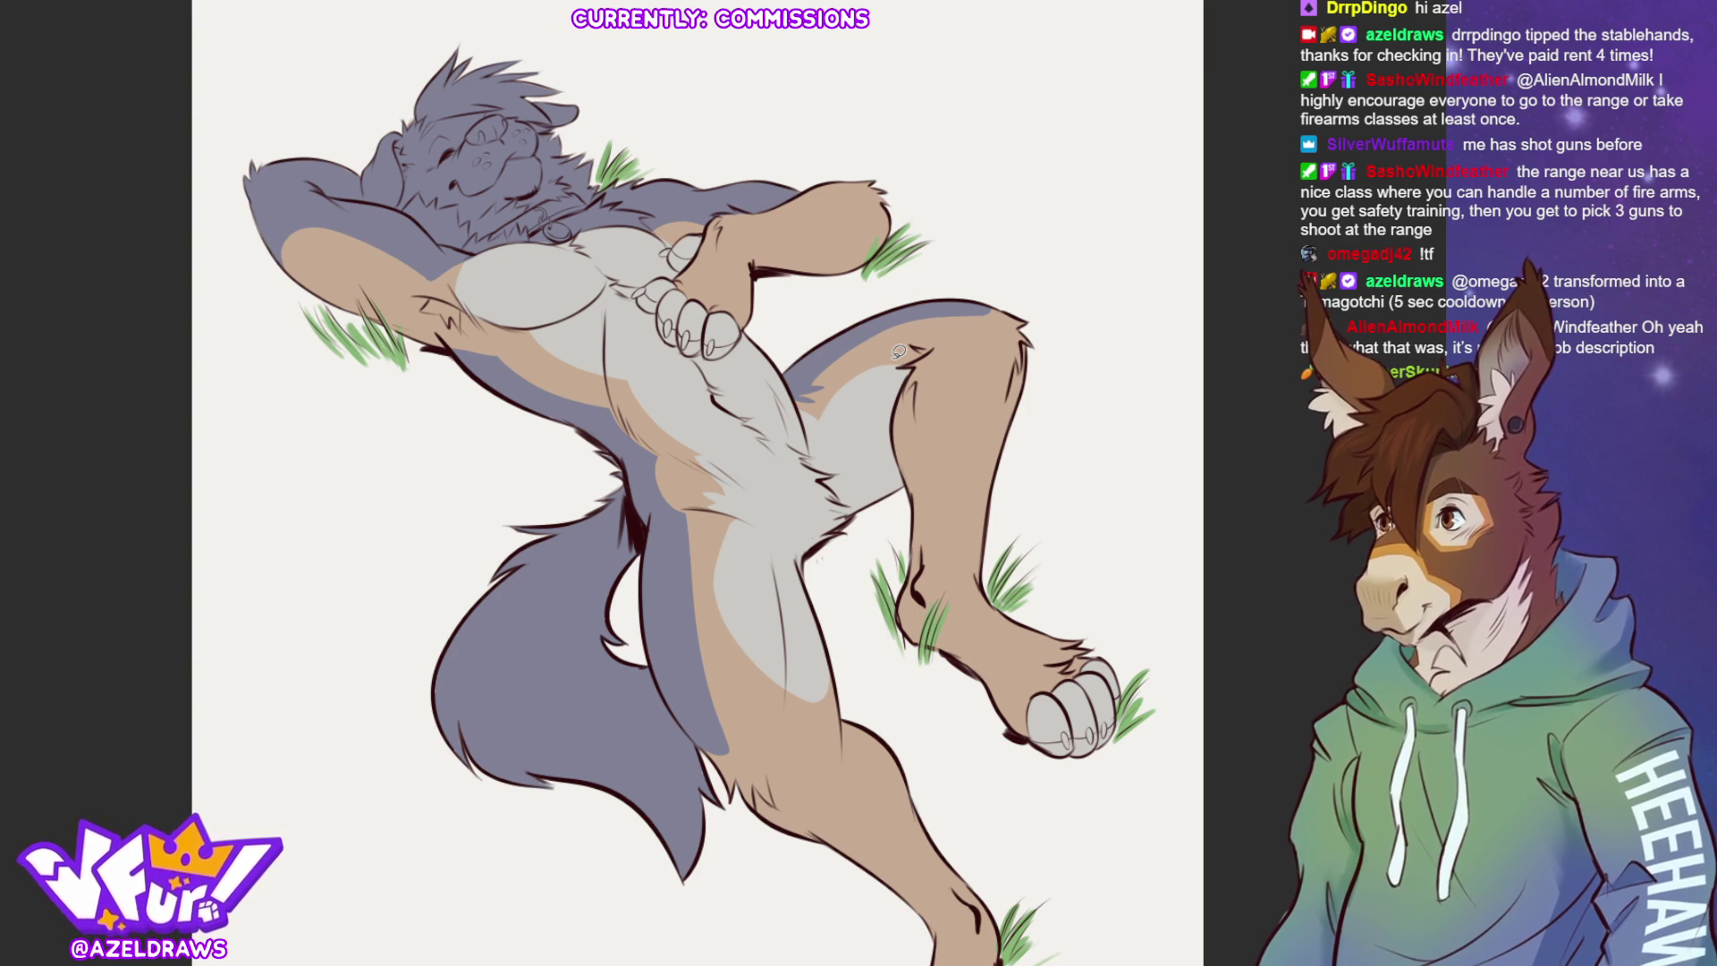
Lasso the tail along the body outline from hip to tip for a light grey fill.
{"action": "mouse_move", "coordinate": [630, 465]}
{"action": "left_mouse_down"}
{"action": "mouse_move", "coordinate": [648, 541]}
{"action": "mouse_move", "coordinate": [626, 688]}
{"action": "mouse_move", "coordinate": [435, 548]}
{"action": "mouse_move", "coordinate": [582, 445]}
{"action": "left_mouse_up"}
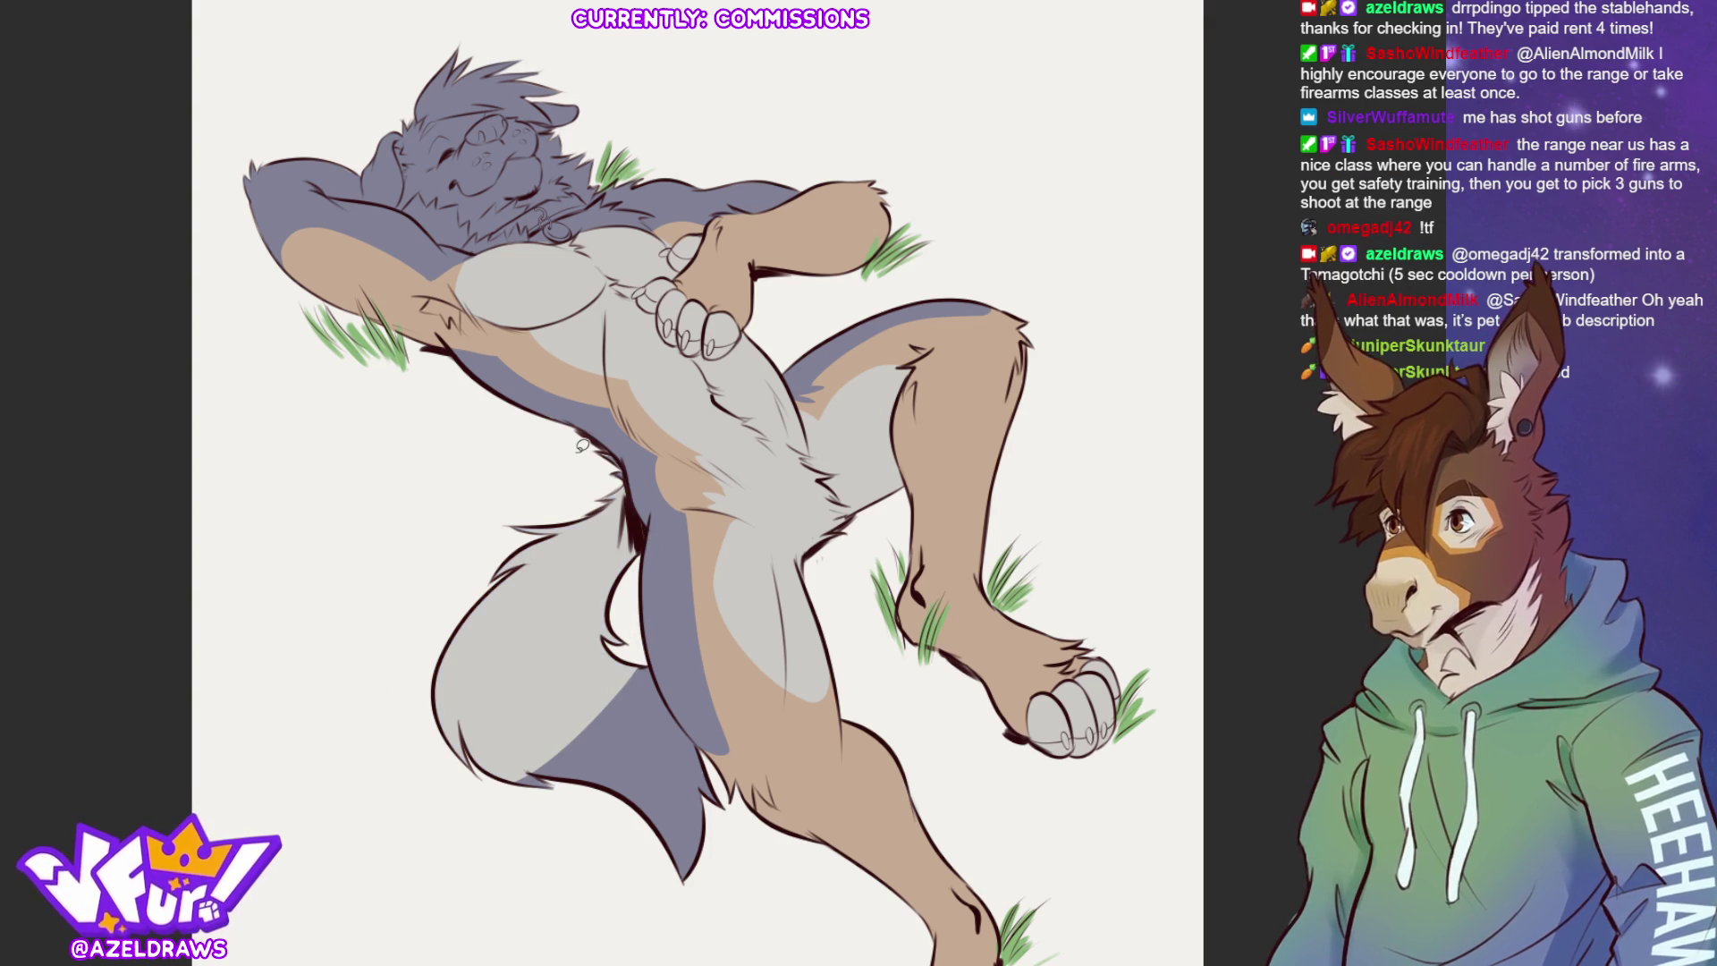
{"action": "mouse_move", "coordinate": [647, 640]}
{"action": "left_mouse_down"}
{"action": "mouse_move", "coordinate": [732, 798]}
{"action": "mouse_move", "coordinate": [559, 893]}
{"action": "mouse_move", "coordinate": [553, 590]}
{"action": "left_mouse_up"}
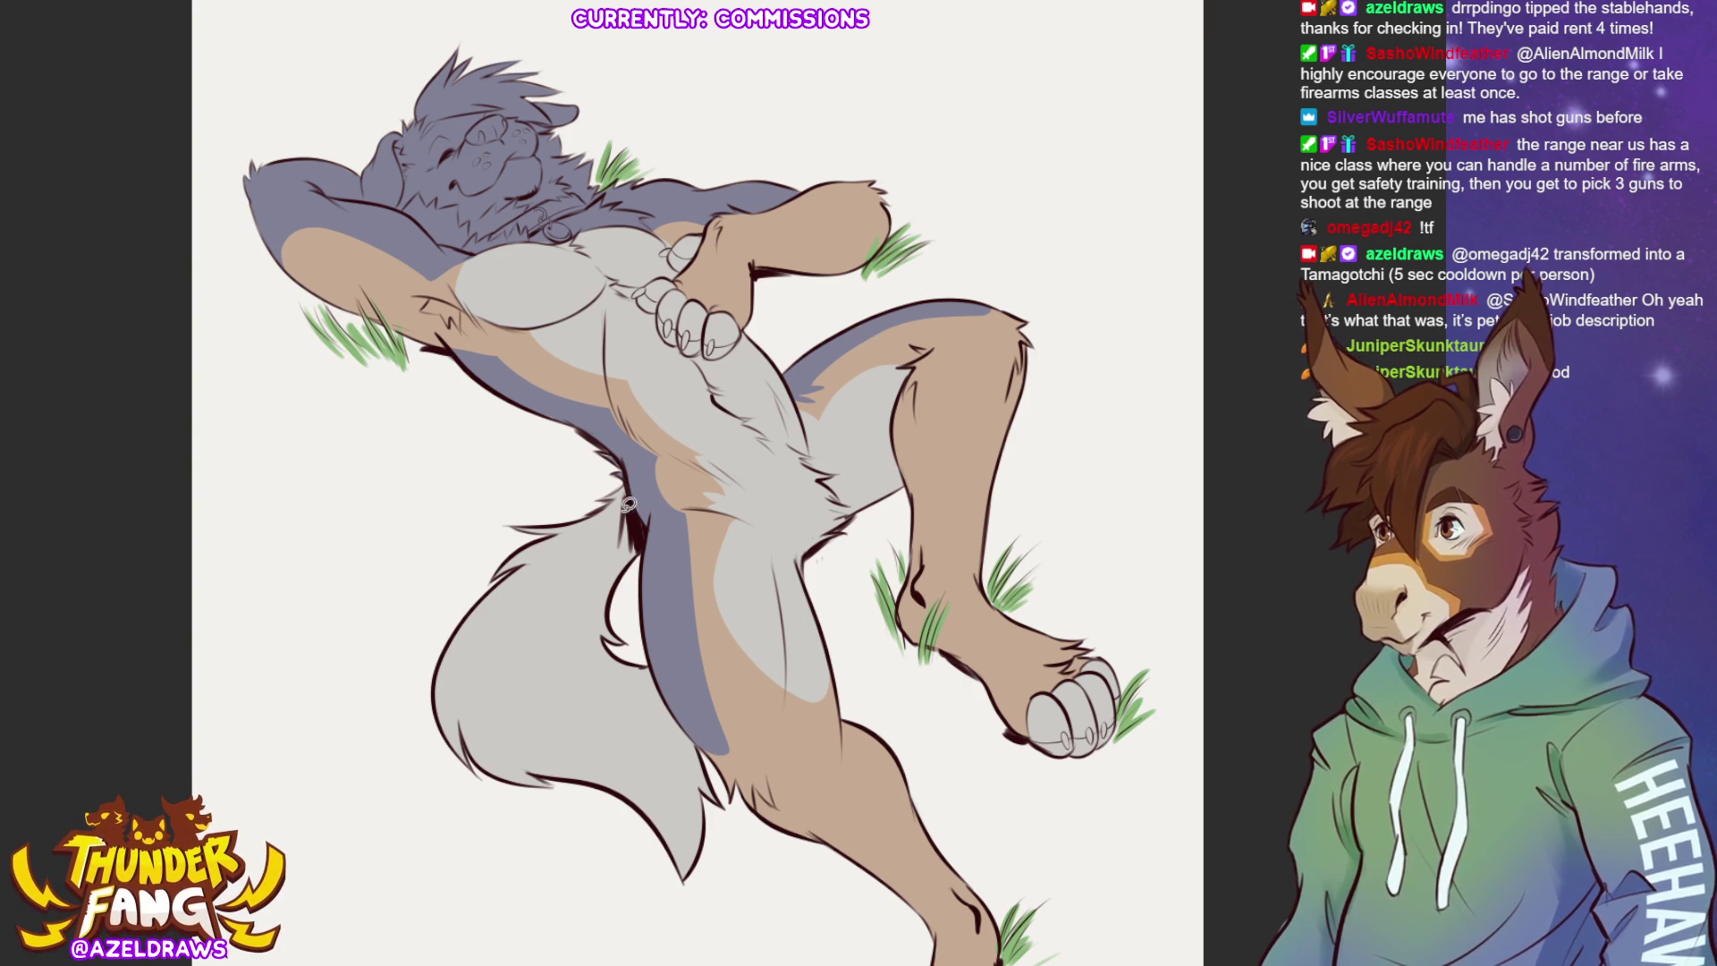
{"action": "mouse_move", "coordinate": [624, 511]}
{"action": "left_mouse_down"}
{"action": "mouse_move", "coordinate": [506, 603]}
{"action": "mouse_move", "coordinate": [577, 787]}
{"action": "mouse_move", "coordinate": [447, 580]}
{"action": "mouse_move", "coordinate": [616, 474]}
{"action": "mouse_move", "coordinate": [646, 474]}
{"action": "left_mouse_up"}
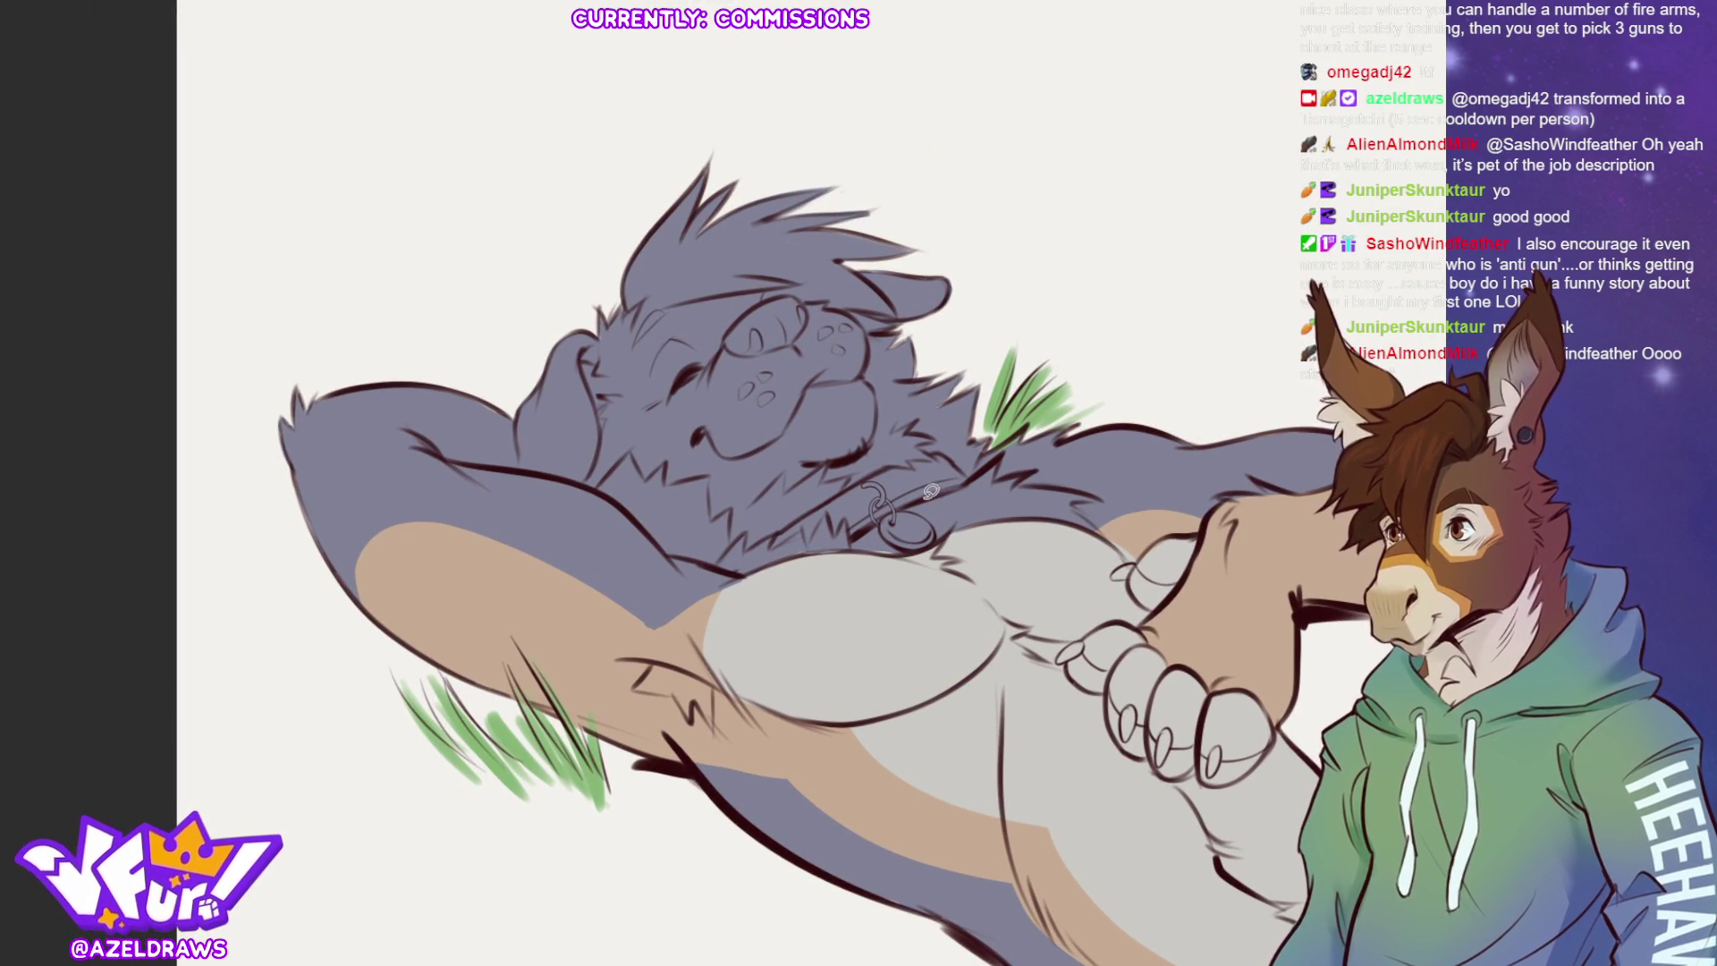
Draw a collar line across the wolf's neck, then sample the chest's light grey.
{"action": "left_click_drag", "start_coordinate": [642, 637], "coordinate": [669, 601]}
{"action": "key", "text": "ctrl+z"}
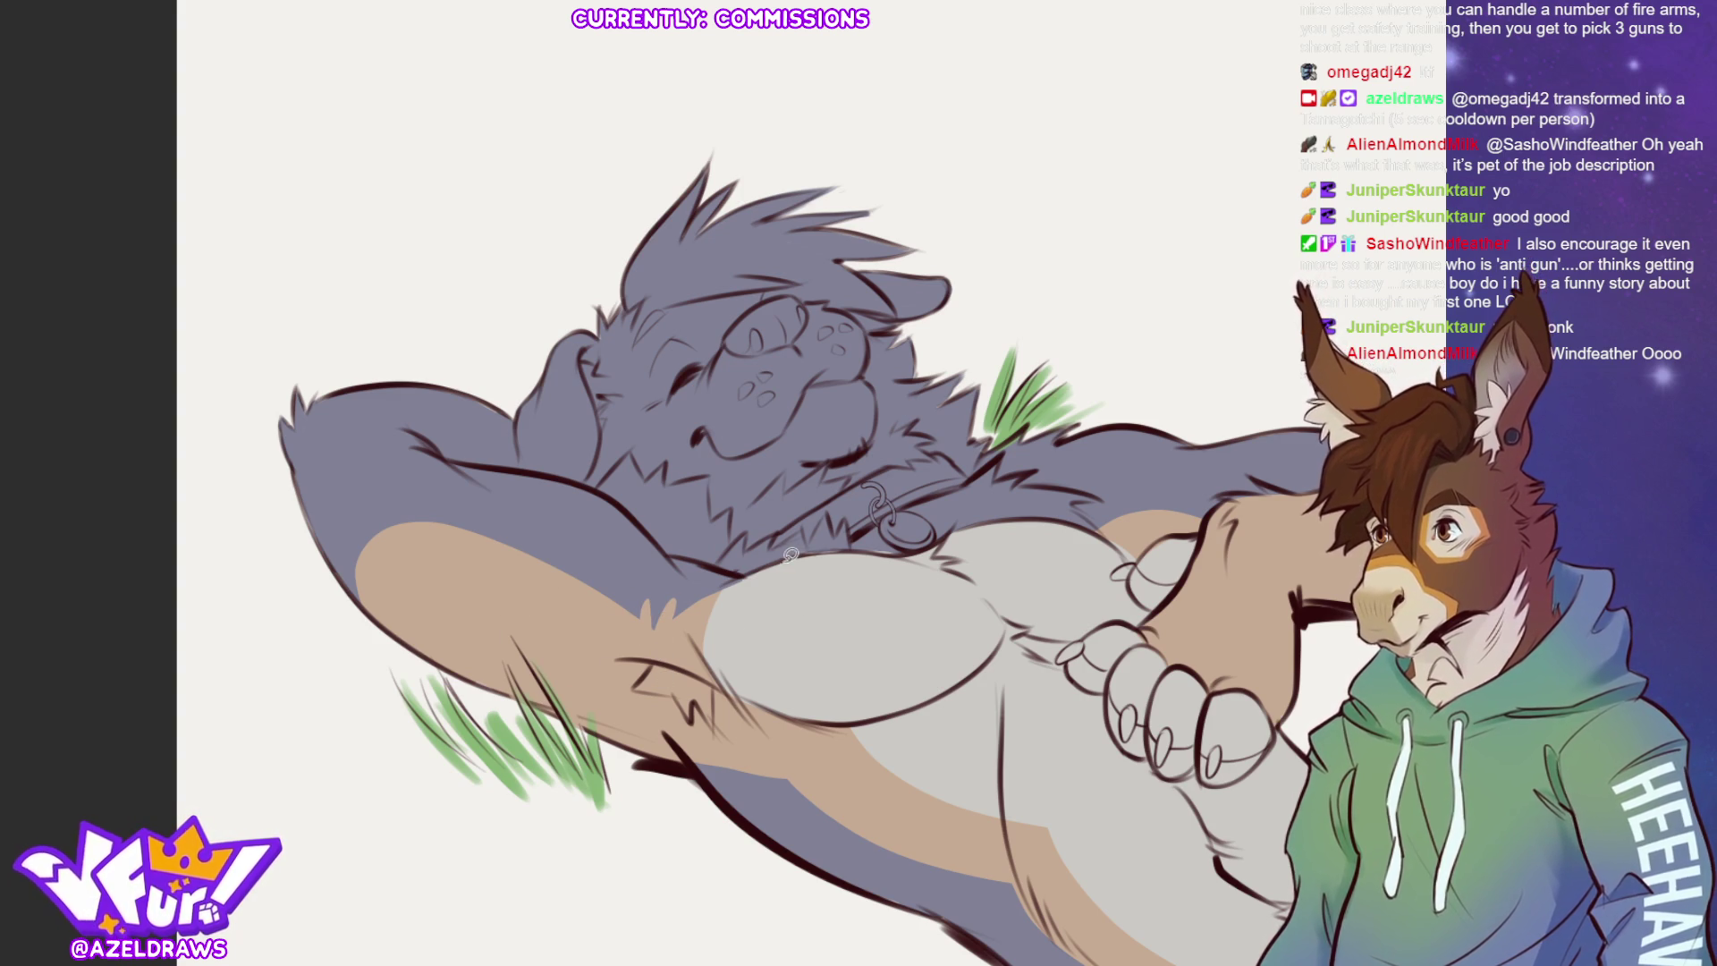
{"action": "mouse_move", "coordinate": [787, 555]}
{"action": "left_mouse_down"}
{"action": "mouse_move", "coordinate": [938, 501]}
{"action": "mouse_move", "coordinate": [986, 460]}
{"action": "mouse_move", "coordinate": [845, 132]}
{"action": "mouse_move", "coordinate": [528, 362]}
{"action": "mouse_move", "coordinate": [541, 470]}
{"action": "mouse_move", "coordinate": [576, 467]}
{"action": "mouse_move", "coordinate": [689, 554]}
{"action": "mouse_move", "coordinate": [751, 570]}
{"action": "mouse_move", "coordinate": [841, 440]}
{"action": "left_mouse_up"}
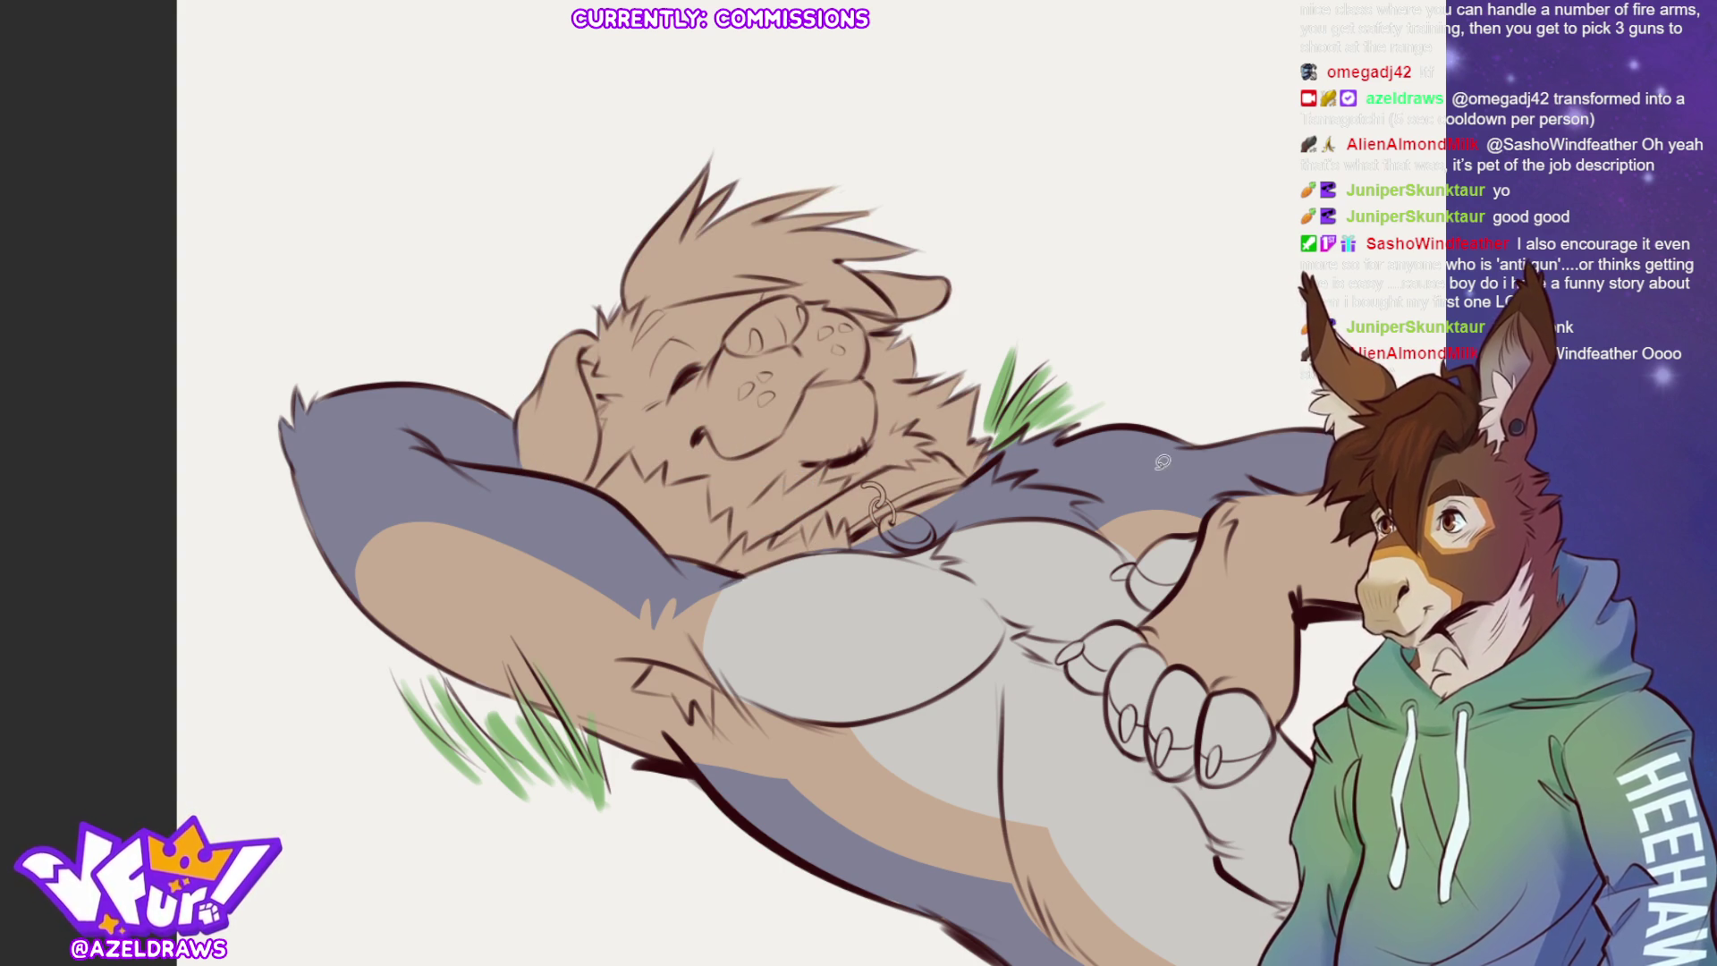
{"action": "left_click", "coordinate": [867, 616], "text": "ctrl"}
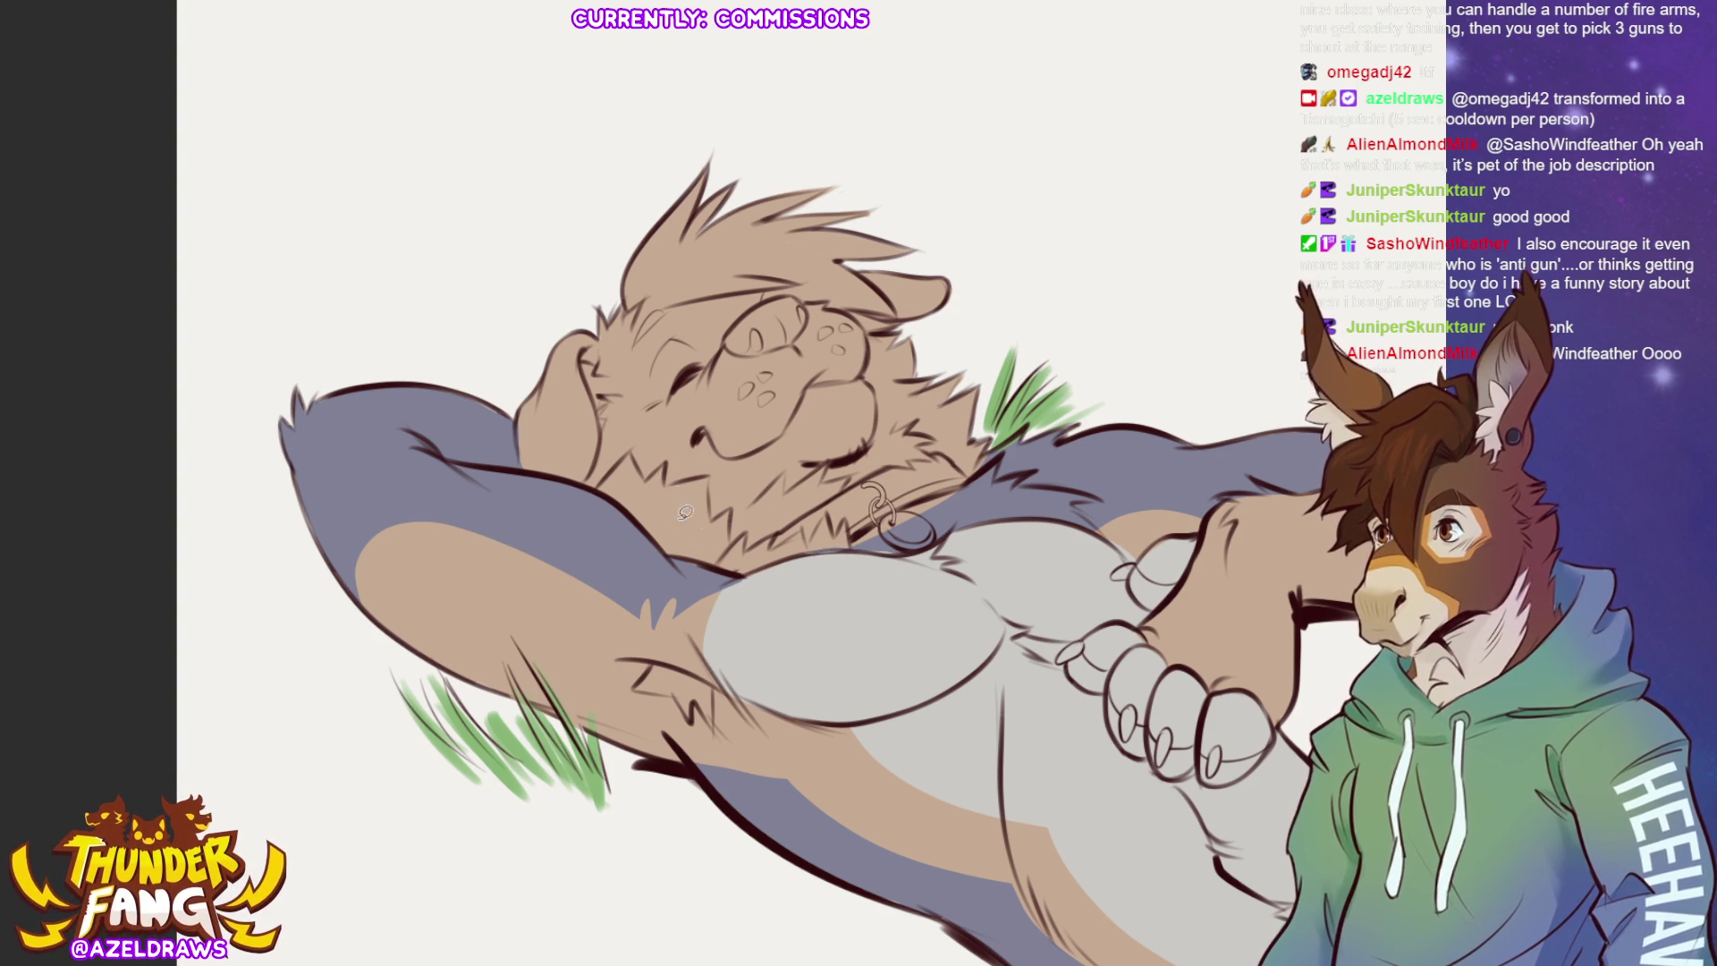
Paint light grey fur tufts over the mouth and chin, then start outlining the muzzle.
{"action": "mouse_move", "coordinate": [597, 490]}
{"action": "left_mouse_down"}
{"action": "mouse_move", "coordinate": [635, 454]}
{"action": "mouse_move", "coordinate": [711, 476]}
{"action": "mouse_move", "coordinate": [702, 562]}
{"action": "mouse_move", "coordinate": [631, 511]}
{"action": "left_mouse_up"}
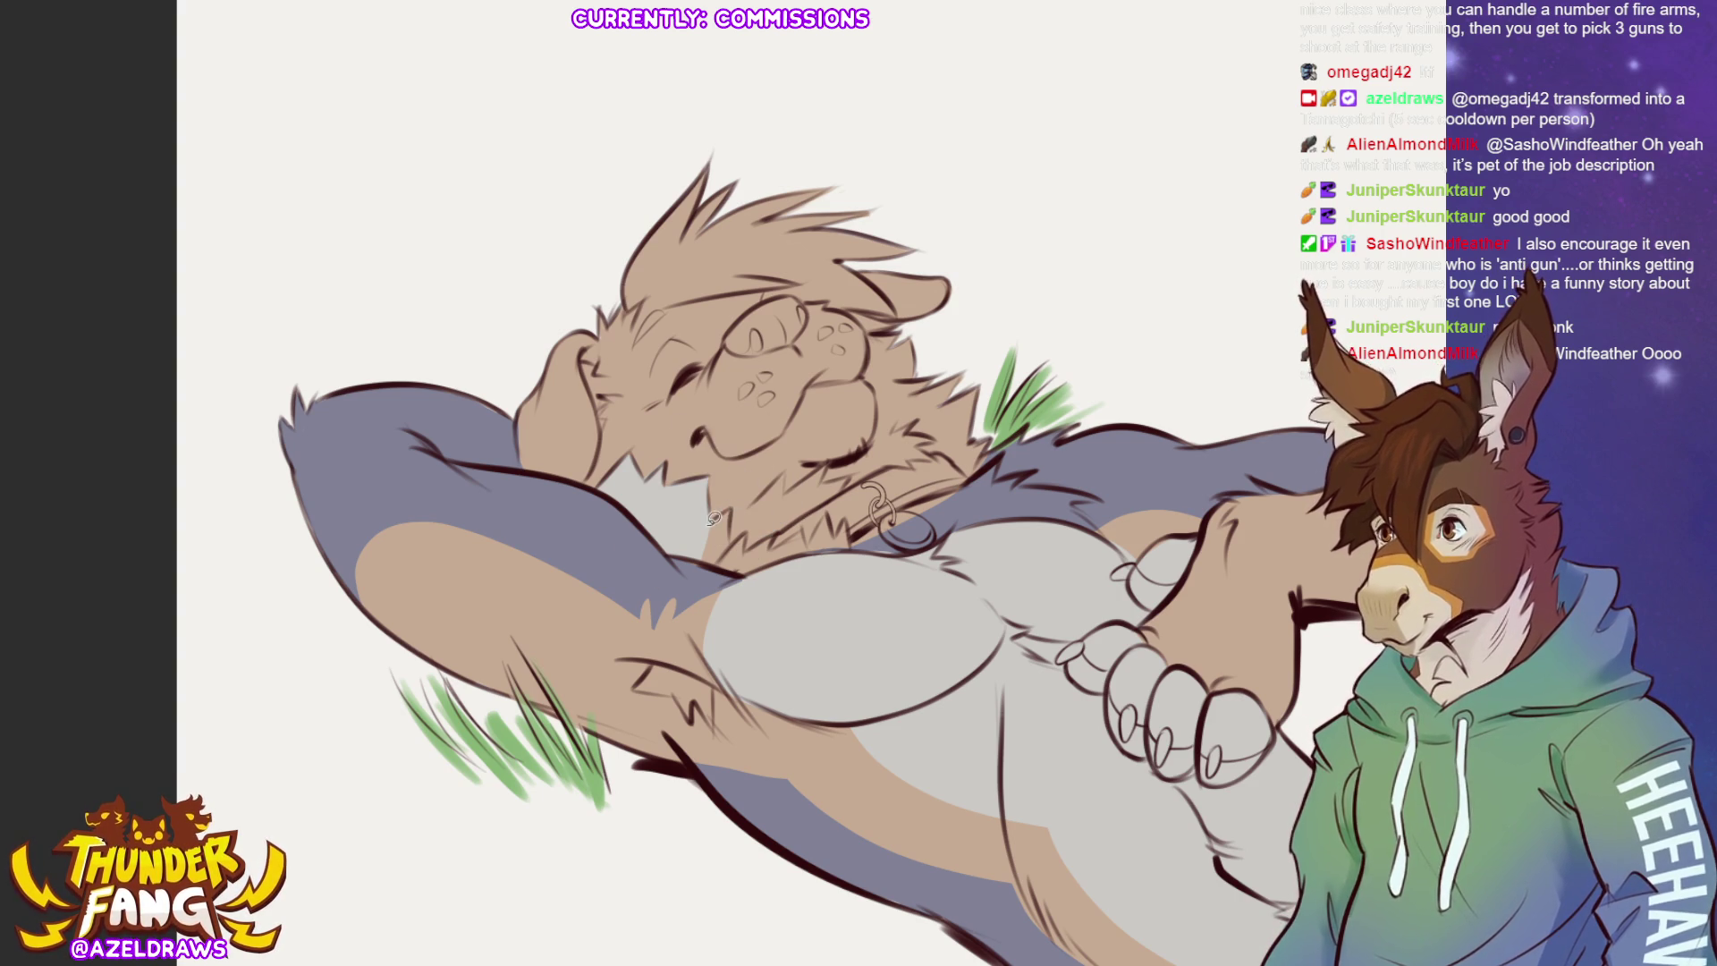
{"action": "mouse_move", "coordinate": [734, 502]}
{"action": "left_mouse_down"}
{"action": "mouse_move", "coordinate": [737, 540]}
{"action": "mouse_move", "coordinate": [780, 544]}
{"action": "mouse_move", "coordinate": [751, 573]}
{"action": "mouse_move", "coordinate": [706, 561]}
{"action": "left_mouse_up"}
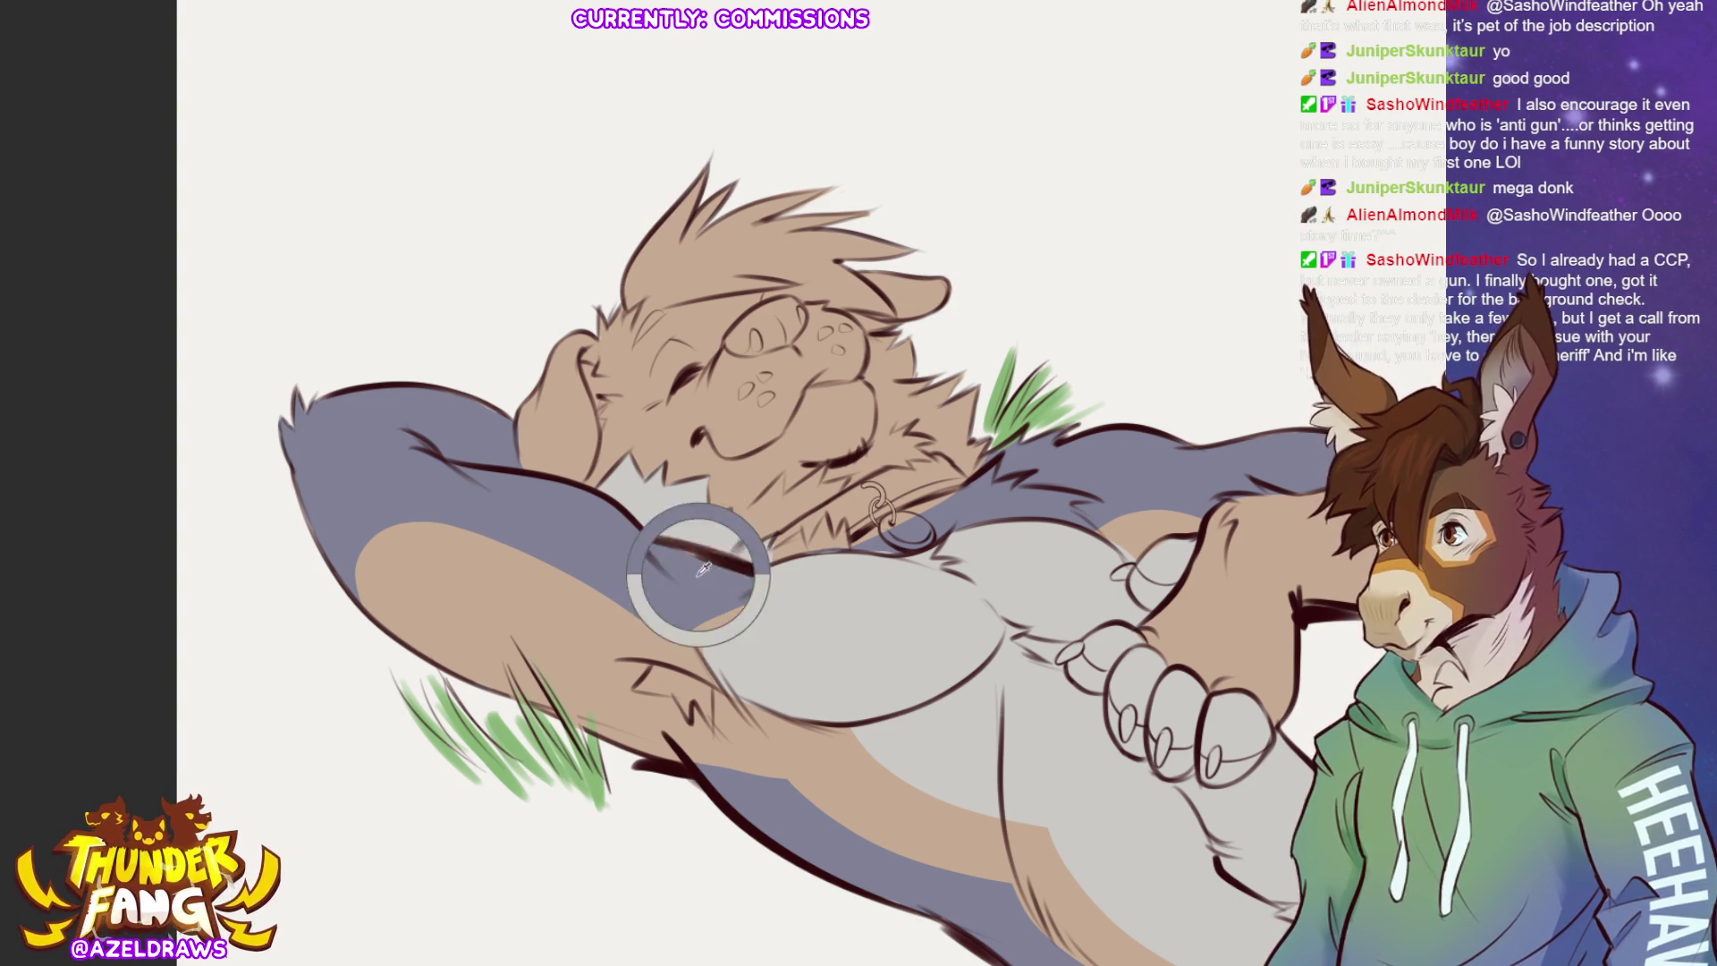
{"action": "key", "text": "p"}
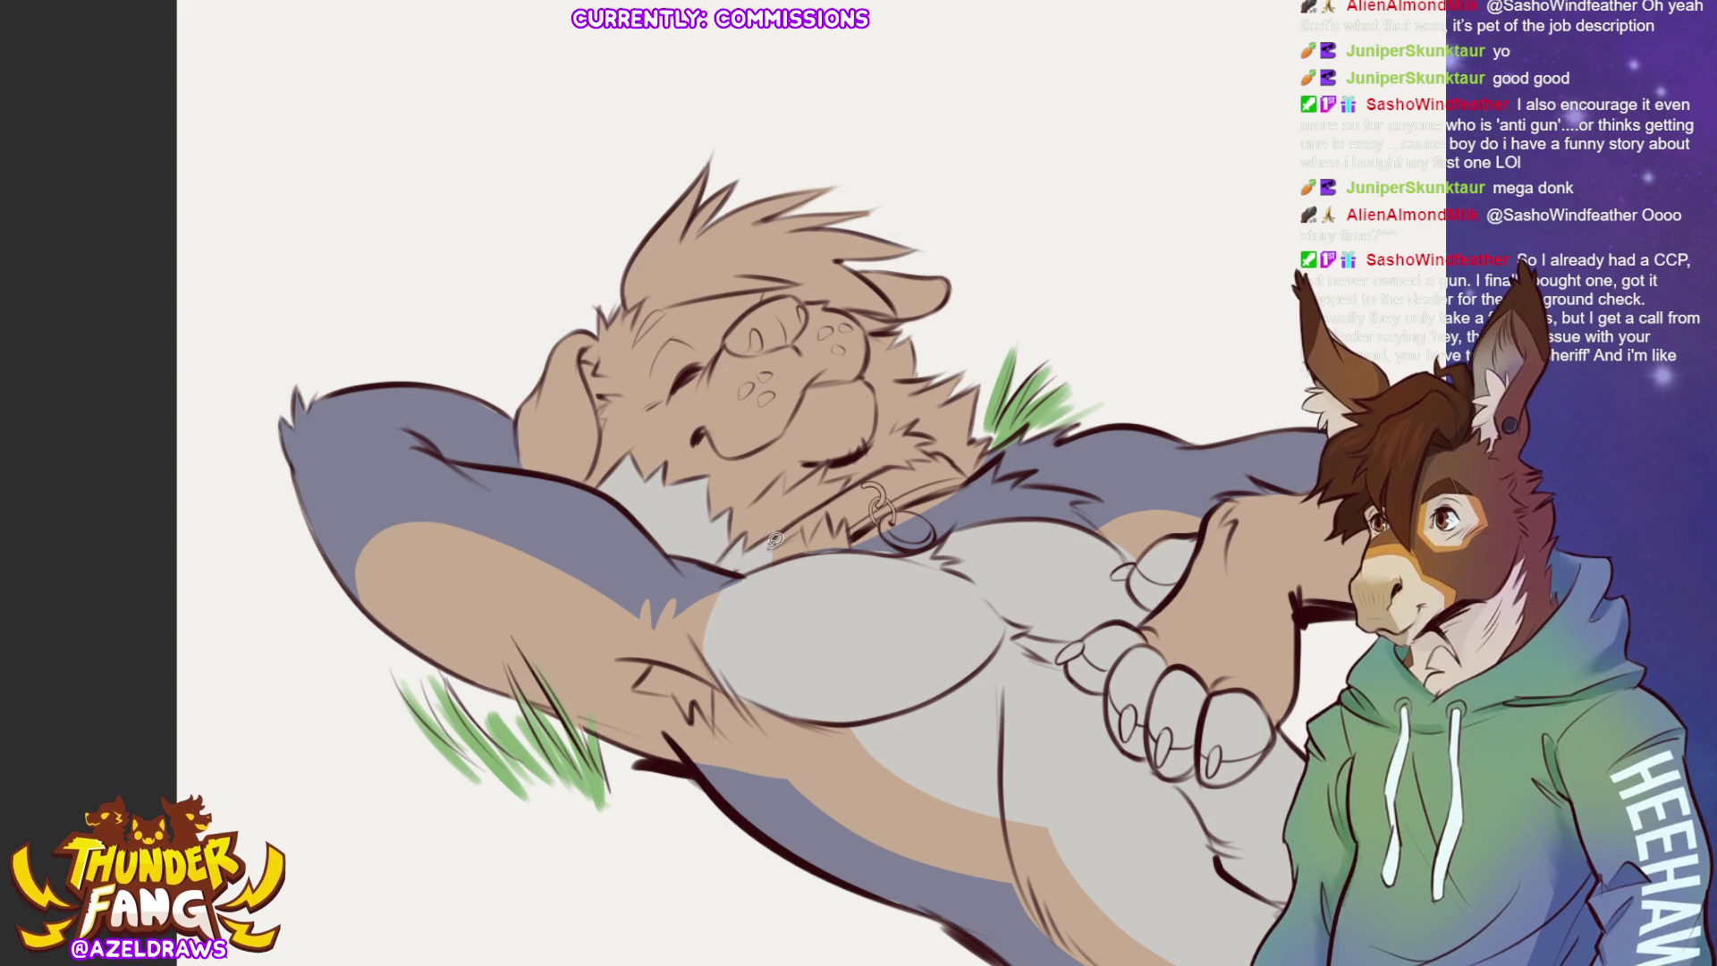
{"action": "mouse_move", "coordinate": [803, 523]}
{"action": "left_mouse_down"}
{"action": "mouse_move", "coordinate": [815, 536]}
{"action": "mouse_move", "coordinate": [839, 510]}
{"action": "mouse_move", "coordinate": [854, 528]}
{"action": "mouse_move", "coordinate": [834, 544]}
{"action": "mouse_move", "coordinate": [860, 535]}
{"action": "mouse_move", "coordinate": [1004, 450]}
{"action": "mouse_move", "coordinate": [1015, 483]}
{"action": "mouse_move", "coordinate": [1098, 497]}
{"action": "mouse_move", "coordinate": [1115, 541]}
{"action": "mouse_move", "coordinate": [981, 523]}
{"action": "mouse_move", "coordinate": [878, 560]}
{"action": "mouse_move", "coordinate": [850, 543]}
{"action": "left_mouse_up"}
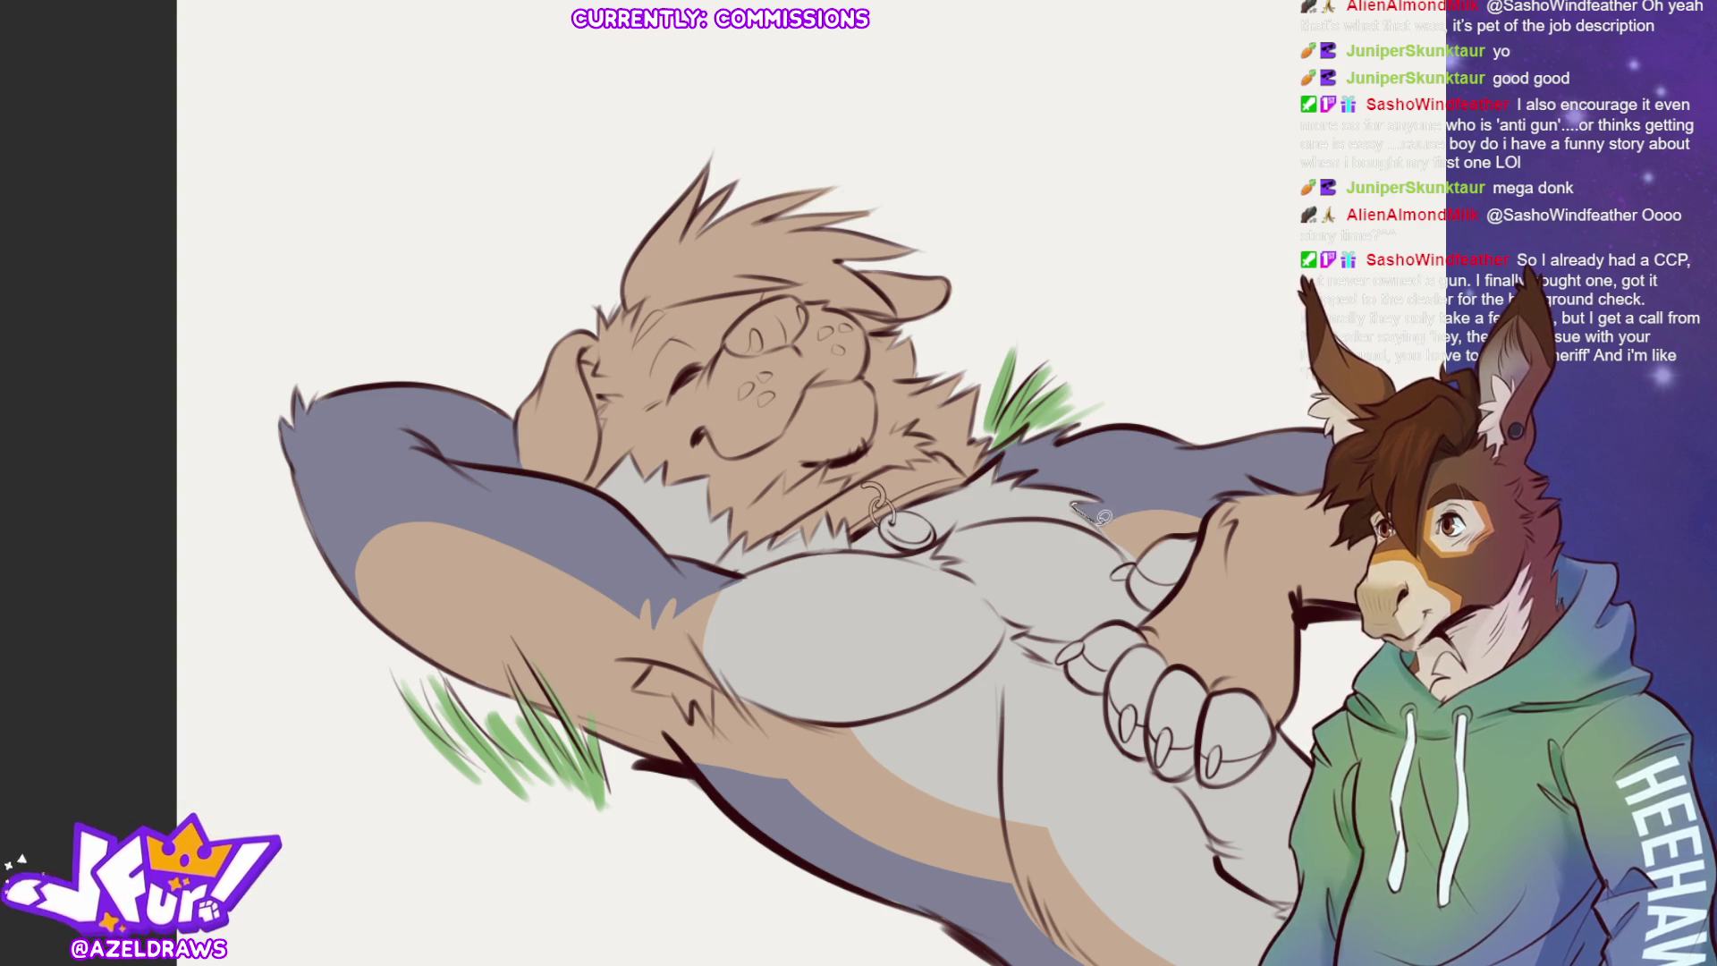
{"action": "left_click_drag", "start_coordinate": [1102, 517], "coordinate": [1128, 550]}
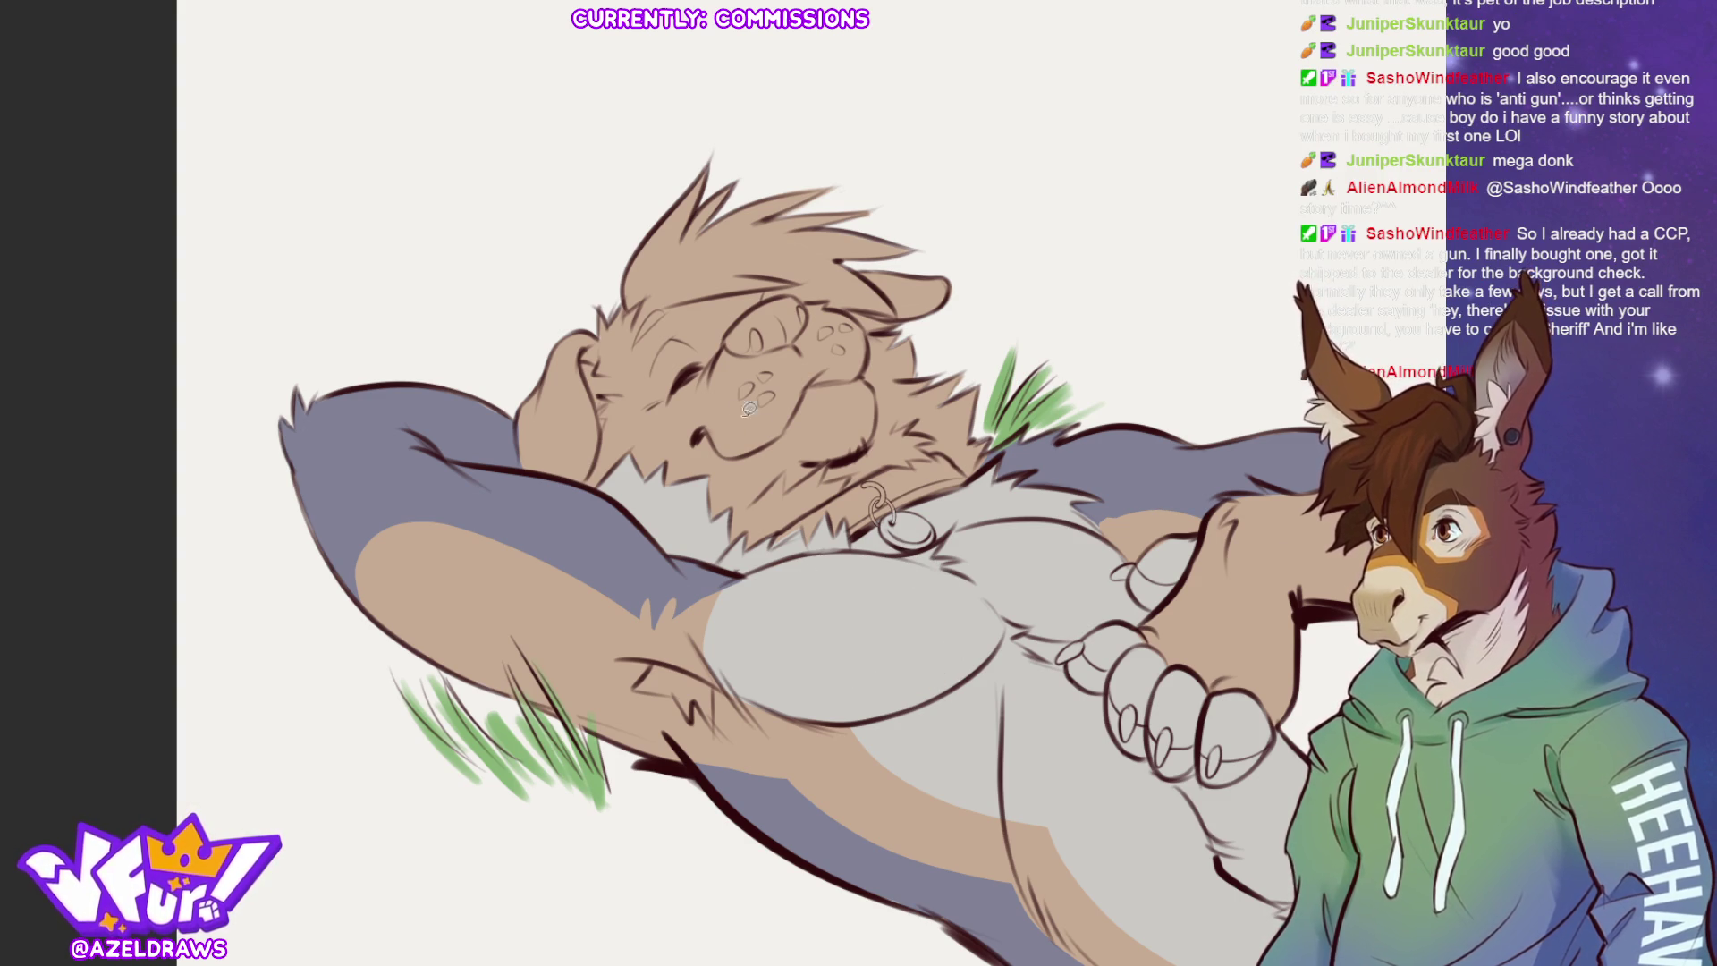
{"action": "mouse_move", "coordinate": [698, 391]}
{"action": "left_mouse_down"}
{"action": "mouse_move", "coordinate": [727, 346]}
{"action": "mouse_move", "coordinate": [837, 295]}
{"action": "mouse_move", "coordinate": [869, 338]}
{"action": "mouse_move", "coordinate": [875, 427]}
{"action": "mouse_move", "coordinate": [837, 461]}
{"action": "mouse_move", "coordinate": [701, 431]}
{"action": "left_mouse_up"}
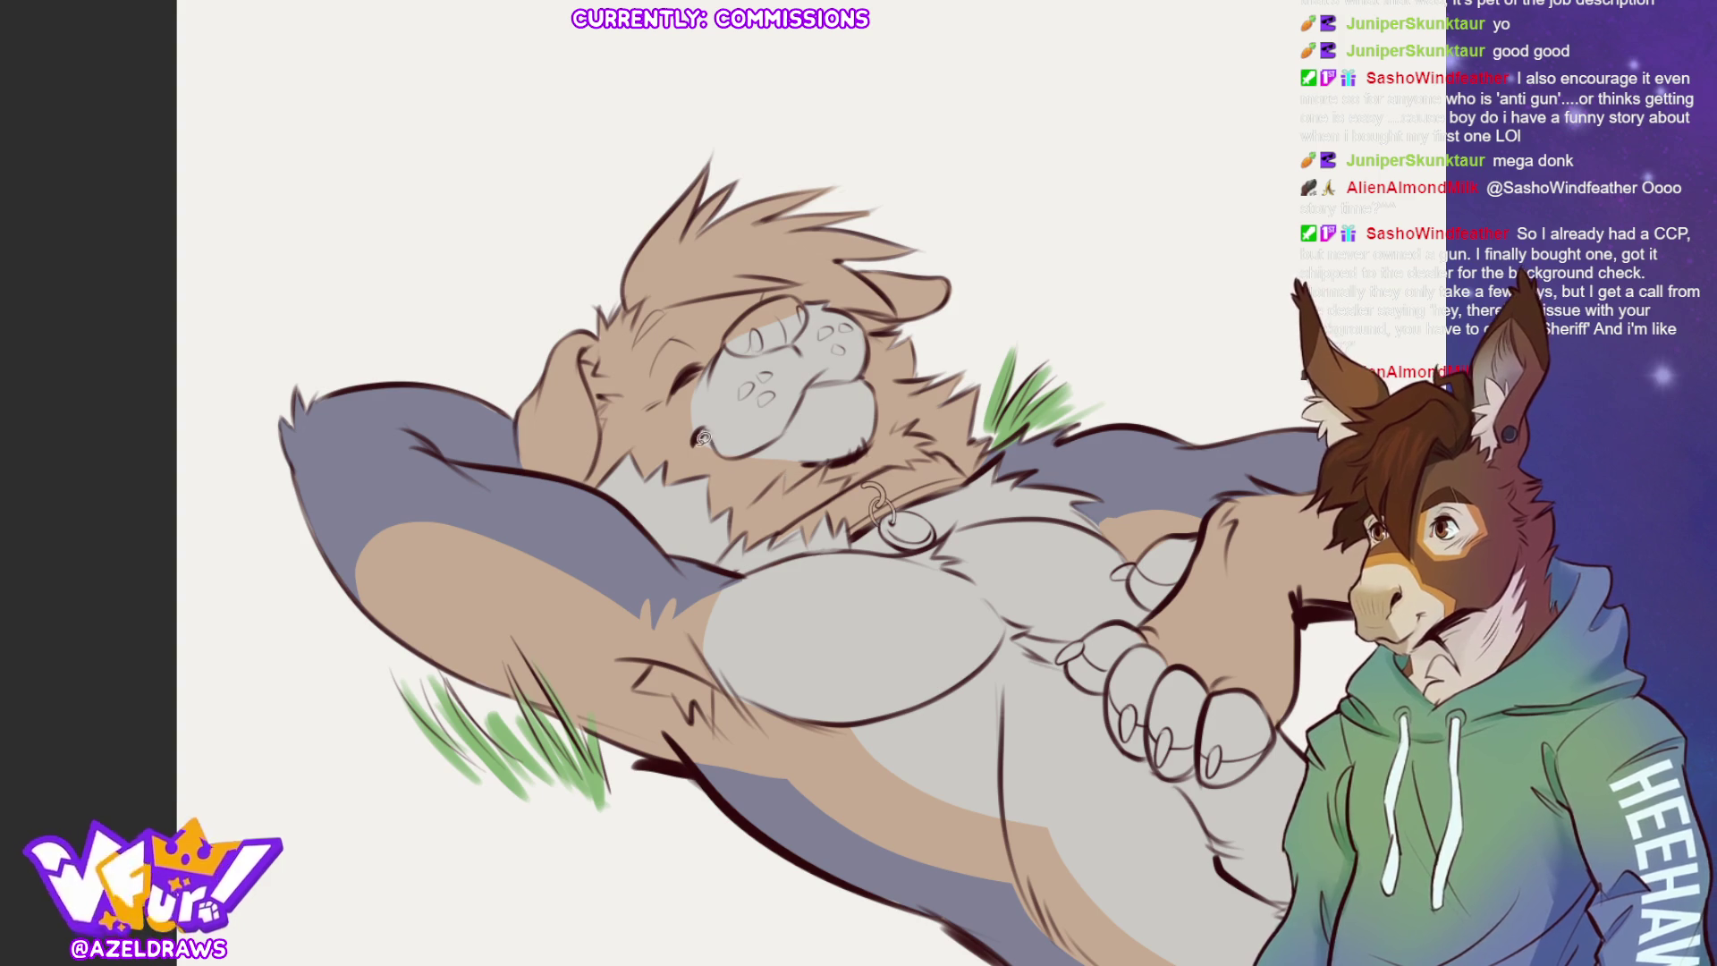
Lasso-fill the muzzle and cheeks light grey, tracing the pale cheek edge by the ear.
{"action": "mouse_move", "coordinate": [695, 437]}
{"action": "left_mouse_down"}
{"action": "mouse_move", "coordinate": [722, 540]}
{"action": "mouse_move", "coordinate": [801, 529]}
{"action": "mouse_move", "coordinate": [937, 454]}
{"action": "mouse_move", "coordinate": [922, 413]}
{"action": "mouse_move", "coordinate": [814, 422]}
{"action": "left_mouse_up"}
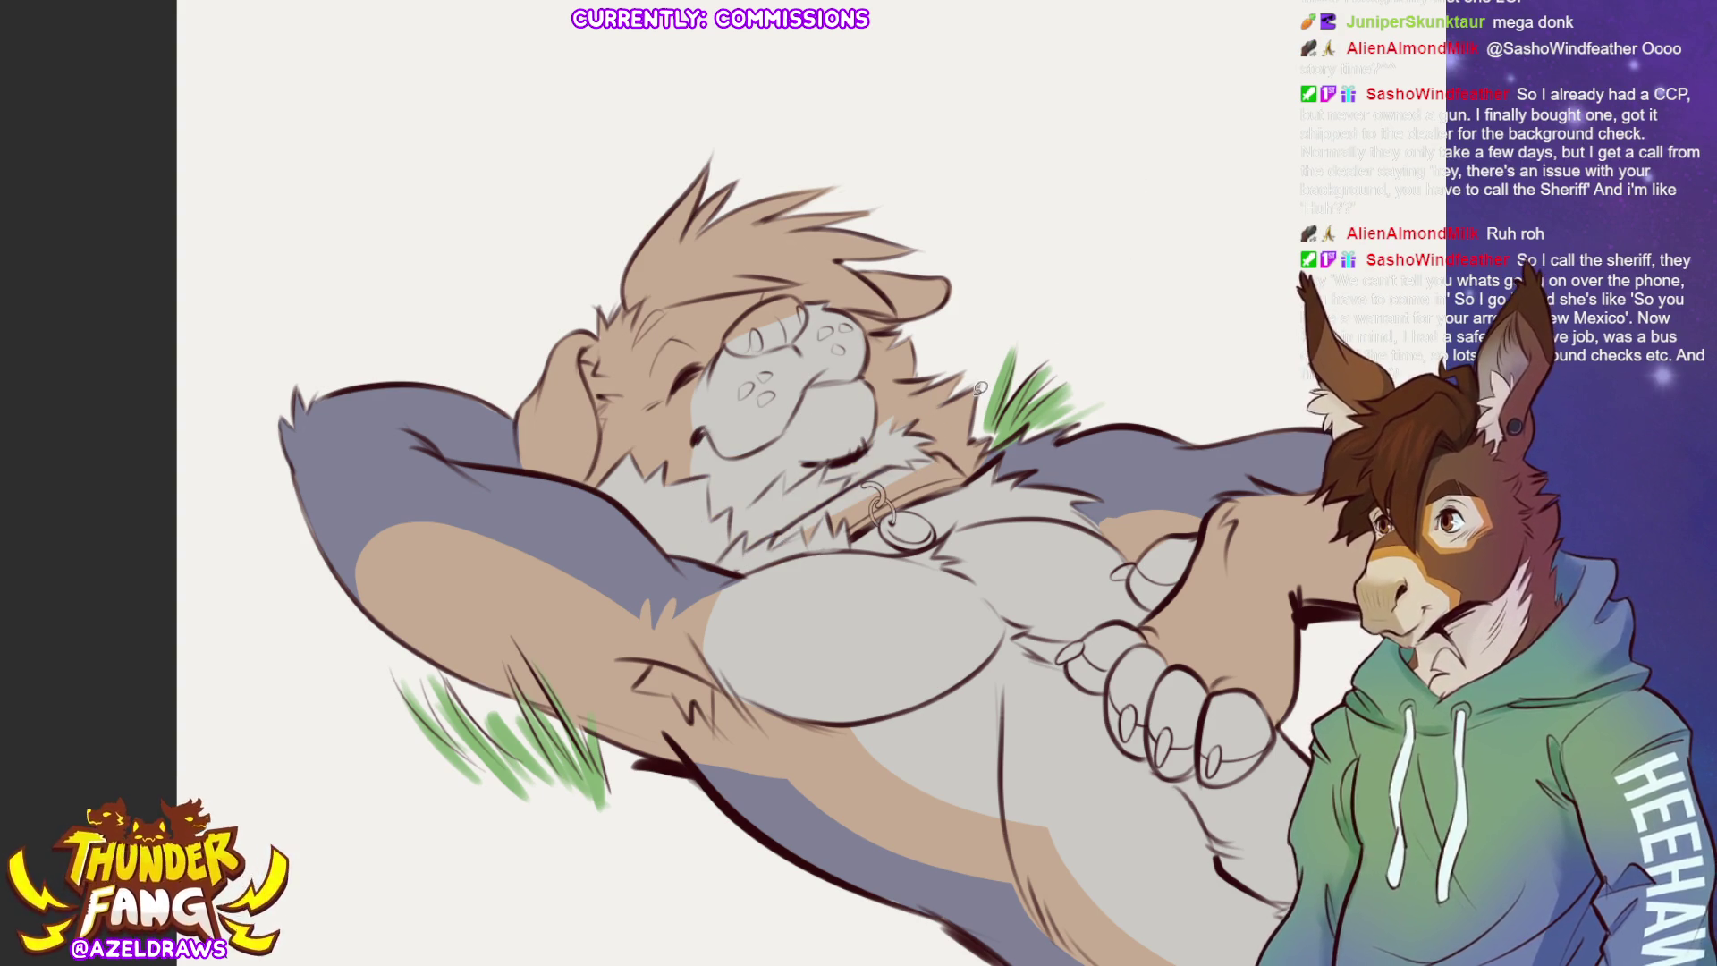
{"action": "mouse_move", "coordinate": [726, 343]}
{"action": "left_mouse_down"}
{"action": "mouse_move", "coordinate": [706, 318]}
{"action": "mouse_move", "coordinate": [640, 345]}
{"action": "mouse_move", "coordinate": [644, 425]}
{"action": "left_mouse_up"}
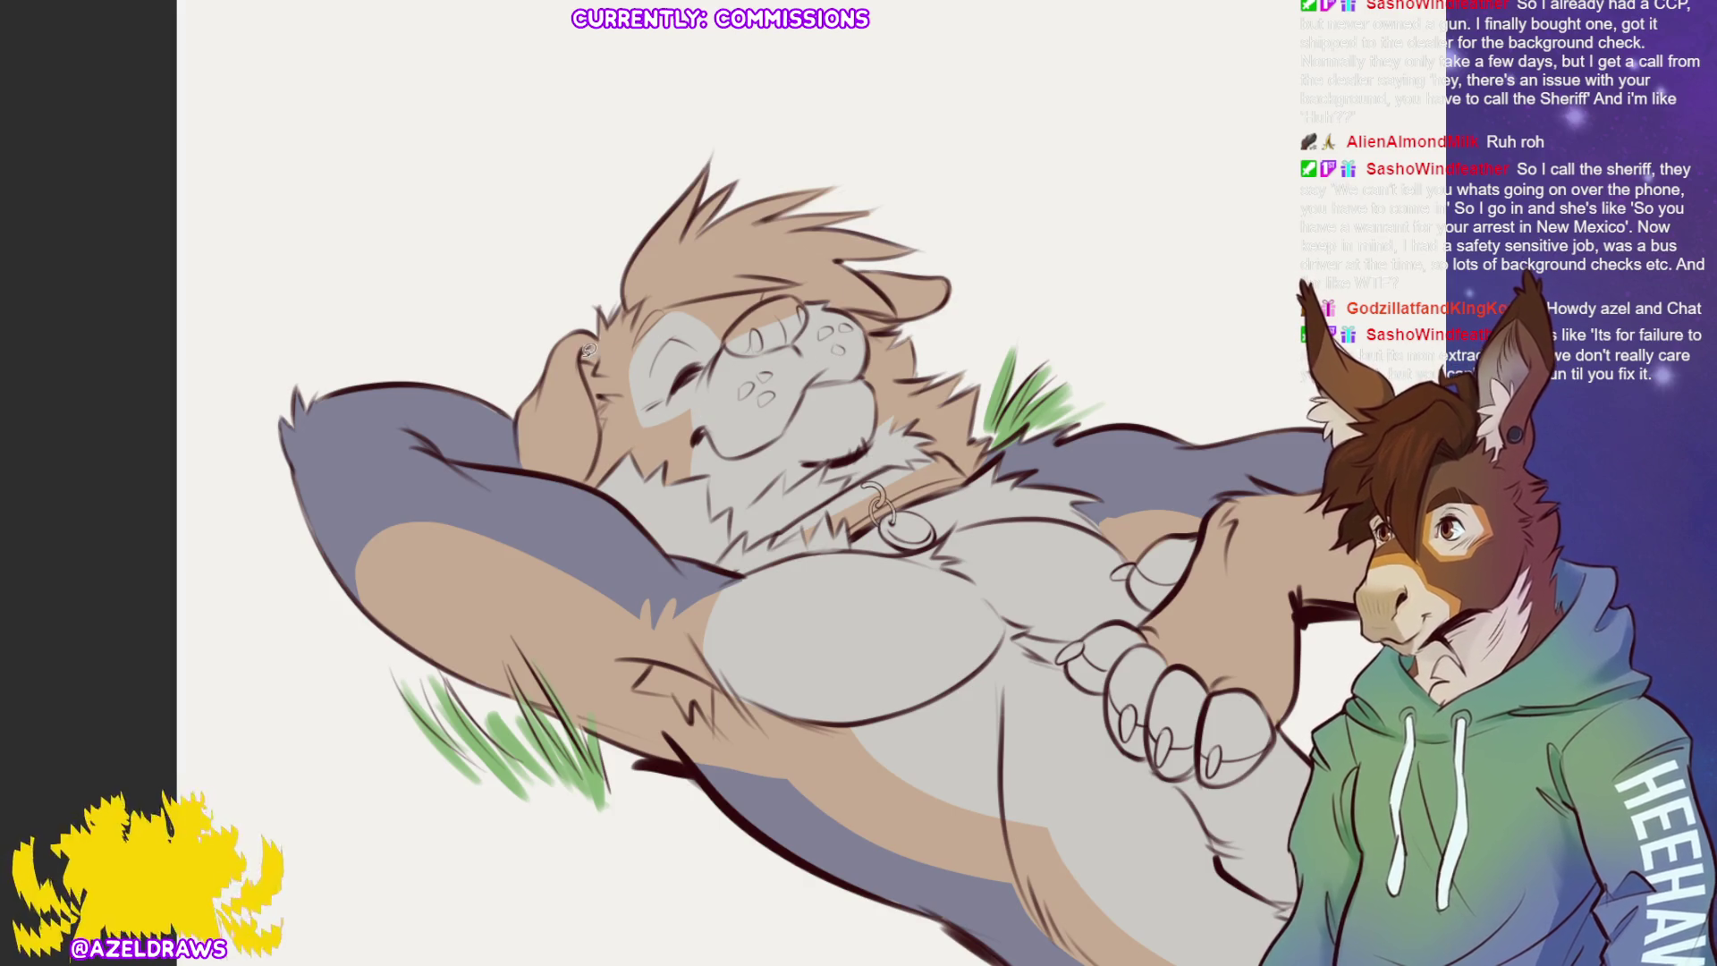
{"action": "left_click_drag", "start_coordinate": [623, 374], "coordinate": [599, 431]}
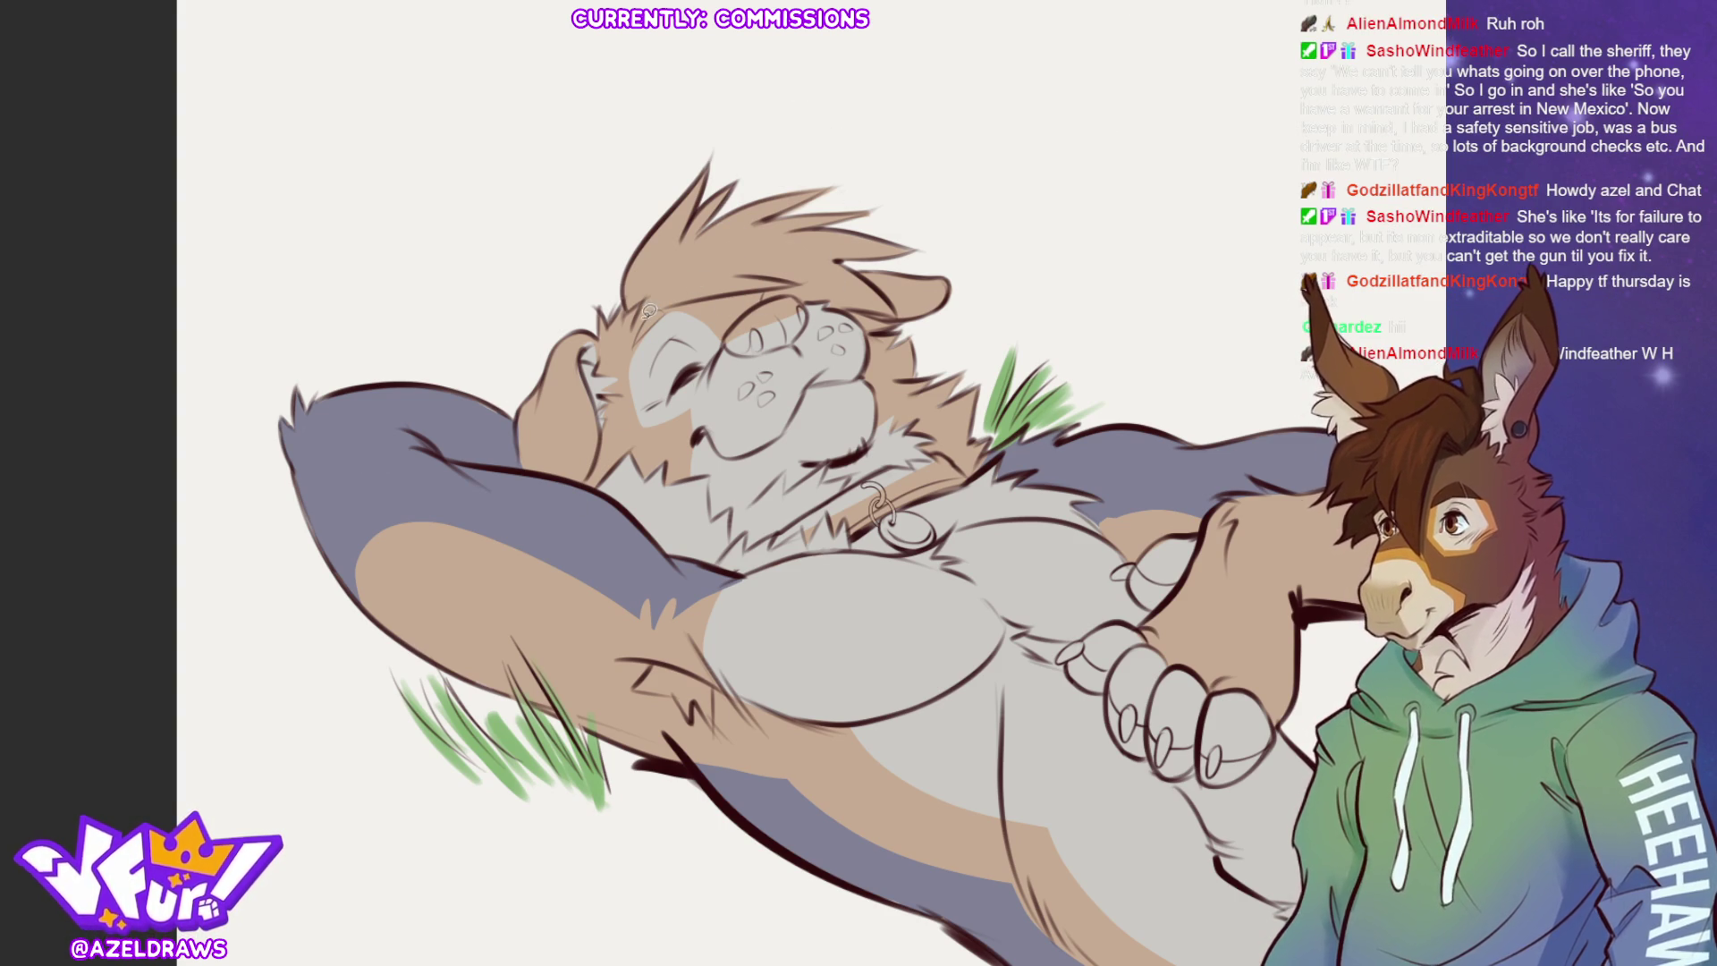
Fill the top of the head blue-grey and extend it down the side of the head.
{"action": "mouse_move", "coordinate": [738, 129]}
{"action": "left_mouse_down"}
{"action": "mouse_move", "coordinate": [935, 223]}
{"action": "mouse_move", "coordinate": [882, 337]}
{"action": "mouse_move", "coordinate": [830, 296]}
{"action": "mouse_move", "coordinate": [735, 328]}
{"action": "mouse_move", "coordinate": [637, 306]}
{"action": "mouse_move", "coordinate": [716, 148]}
{"action": "mouse_move", "coordinate": [710, 282]}
{"action": "left_mouse_up"}
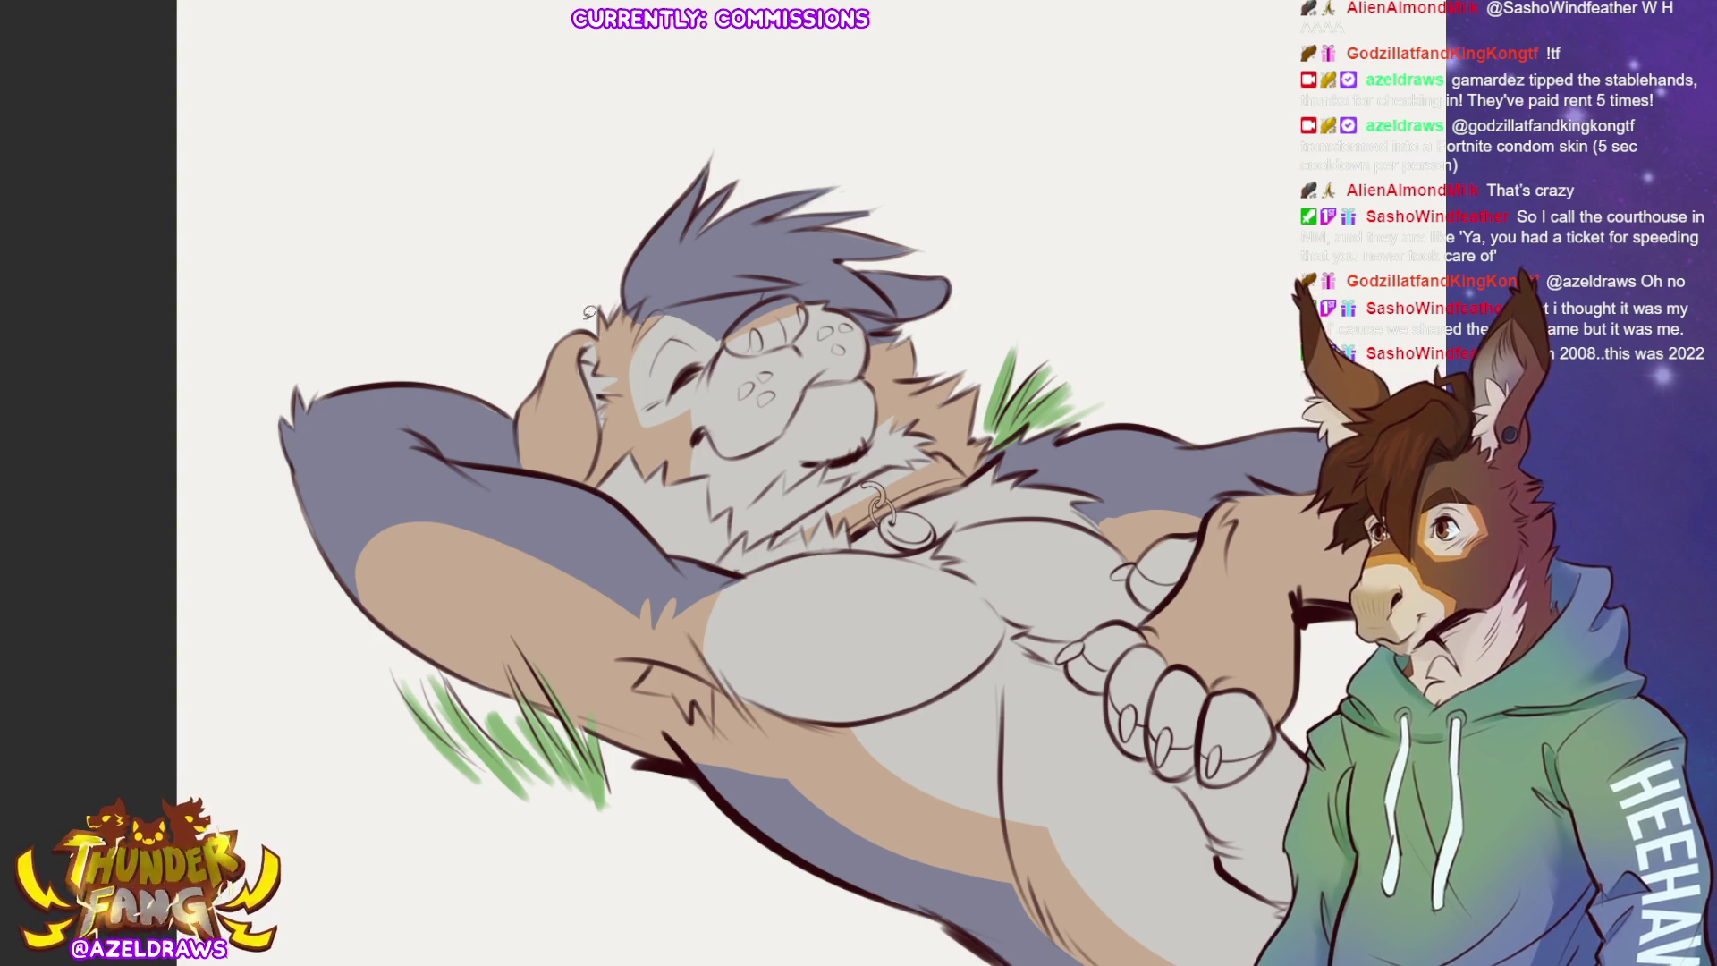
{"action": "mouse_move", "coordinate": [599, 333]}
{"action": "left_mouse_down"}
{"action": "mouse_move", "coordinate": [595, 466]}
{"action": "mouse_move", "coordinate": [547, 477]}
{"action": "mouse_move", "coordinate": [521, 461]}
{"action": "mouse_move", "coordinate": [539, 327]}
{"action": "mouse_move", "coordinate": [615, 315]}
{"action": "left_mouse_up"}
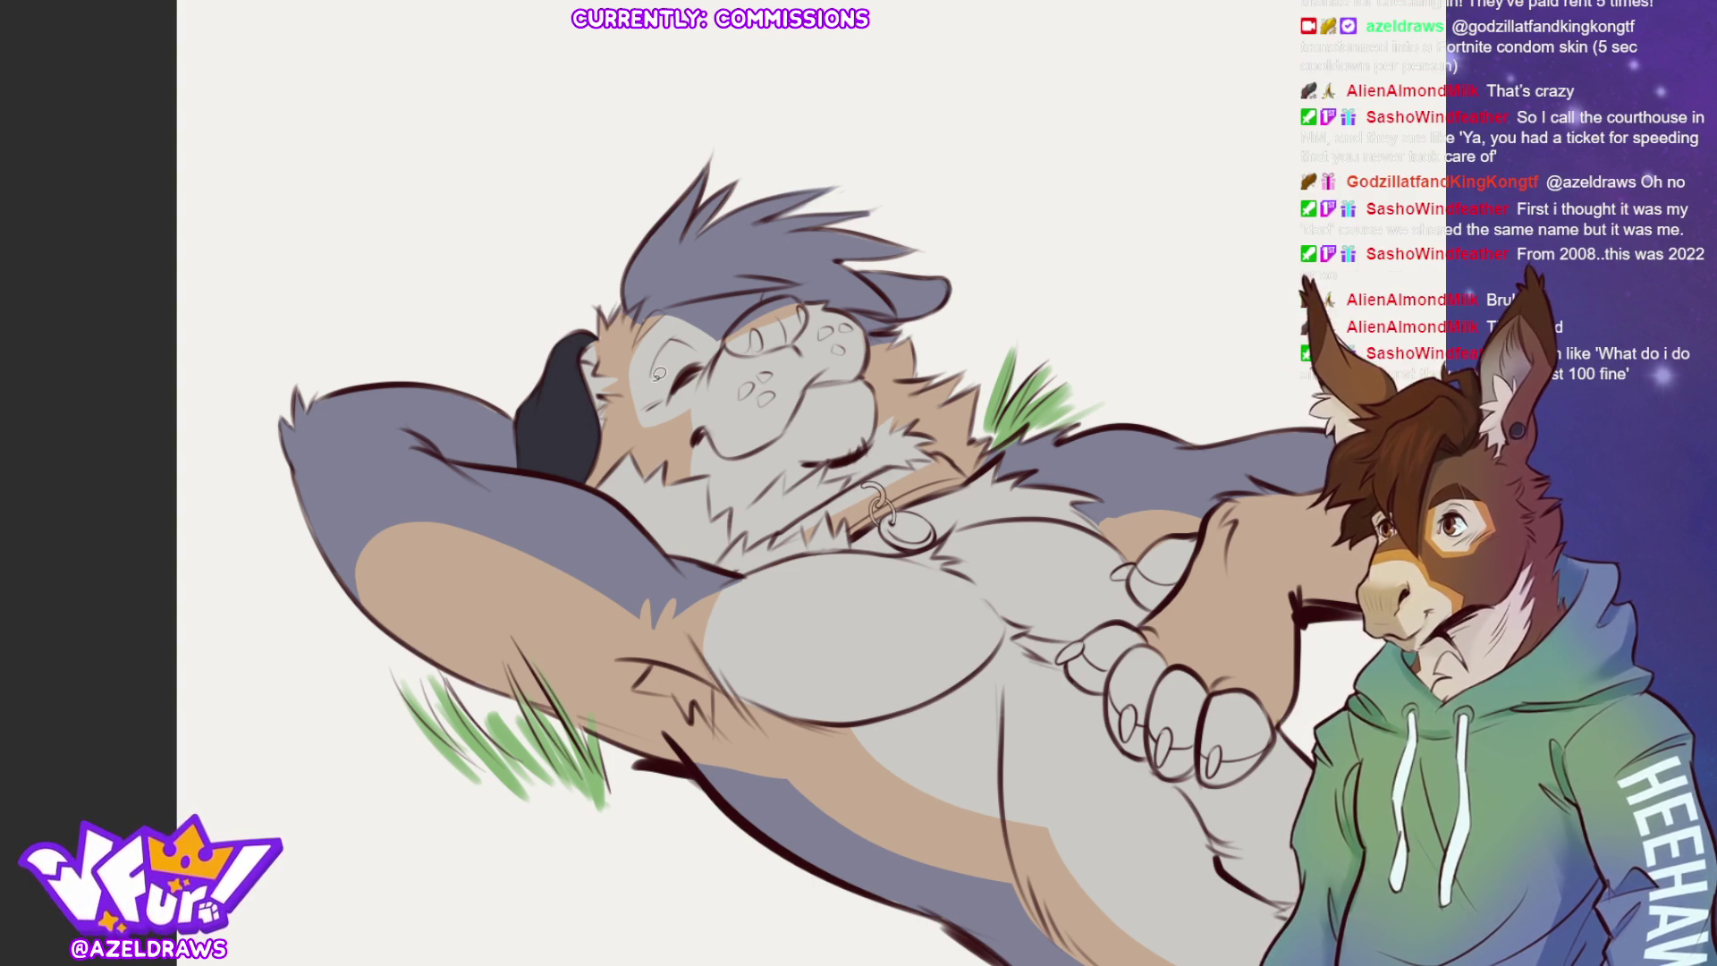
Lasso-fill dark charcoal patches around the closed eye, behind the shoulder and at the armpit.
{"action": "mouse_move", "coordinate": [656, 367]}
{"action": "left_mouse_down"}
{"action": "mouse_move", "coordinate": [680, 337]}
{"action": "mouse_move", "coordinate": [706, 356]}
{"action": "mouse_move", "coordinate": [671, 395]}
{"action": "mouse_move", "coordinate": [670, 334]}
{"action": "left_mouse_up"}
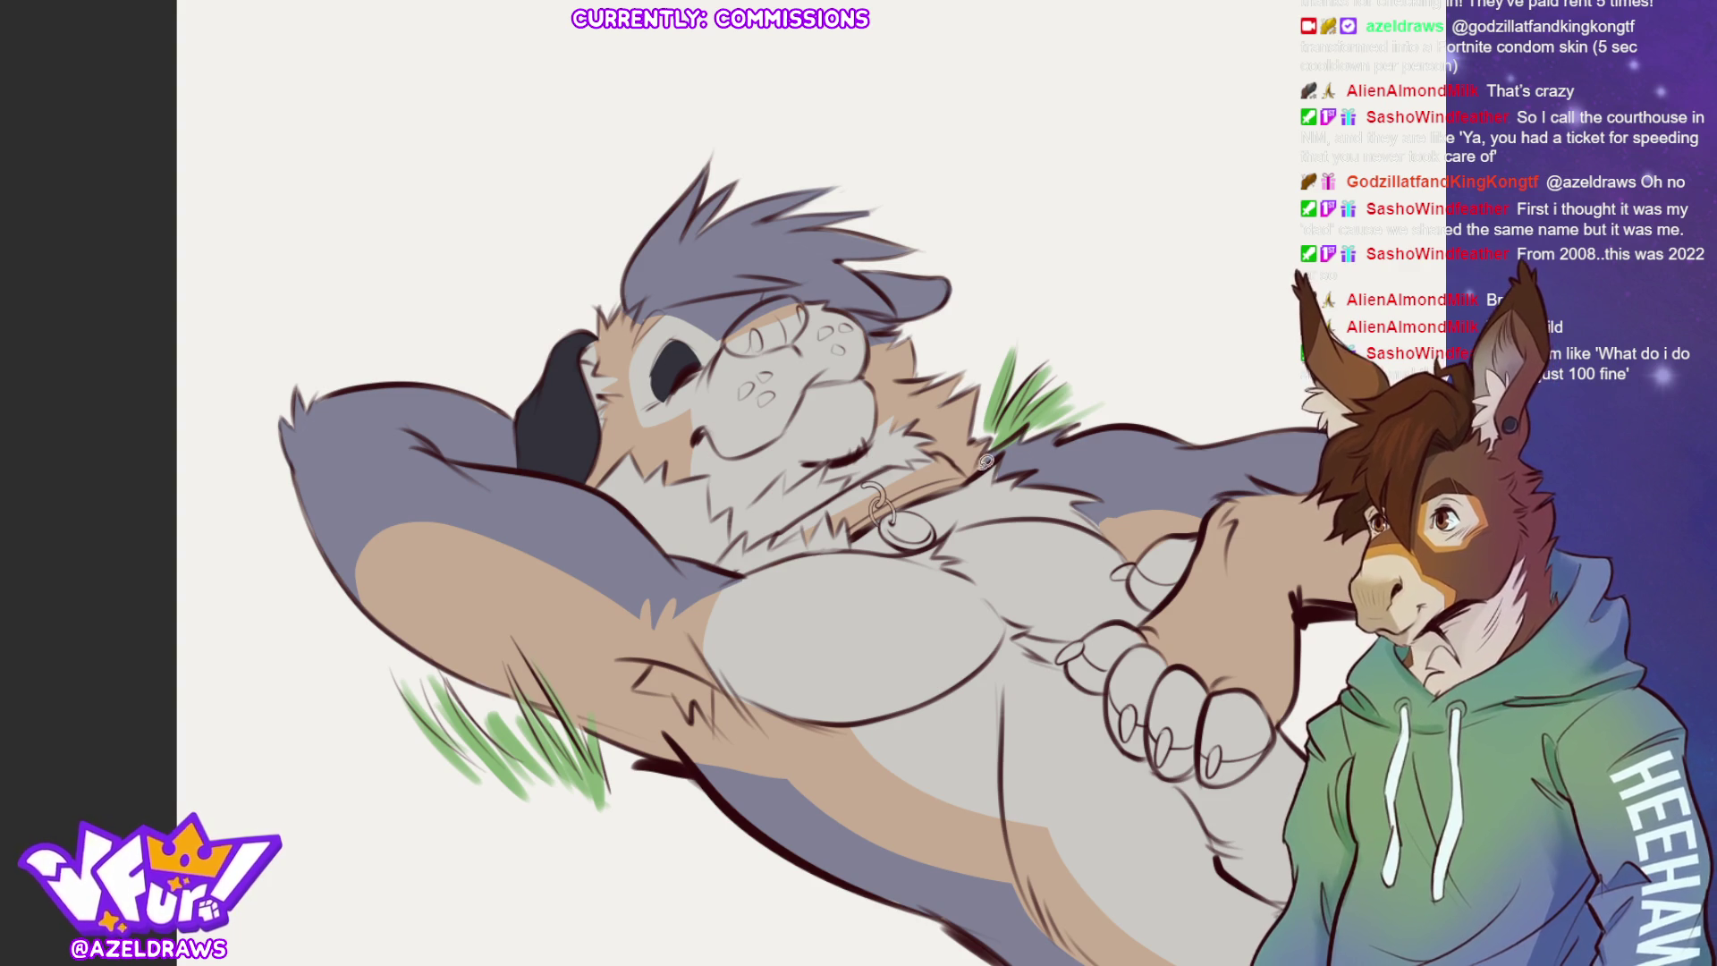
{"action": "mouse_move", "coordinate": [971, 478]}
{"action": "left_mouse_down"}
{"action": "mouse_move", "coordinate": [1012, 418]}
{"action": "mouse_move", "coordinate": [1212, 407]}
{"action": "mouse_move", "coordinate": [1196, 450]}
{"action": "mouse_move", "coordinate": [1096, 524]}
{"action": "mouse_move", "coordinate": [1072, 488]}
{"action": "mouse_move", "coordinate": [972, 477]}
{"action": "left_mouse_up"}
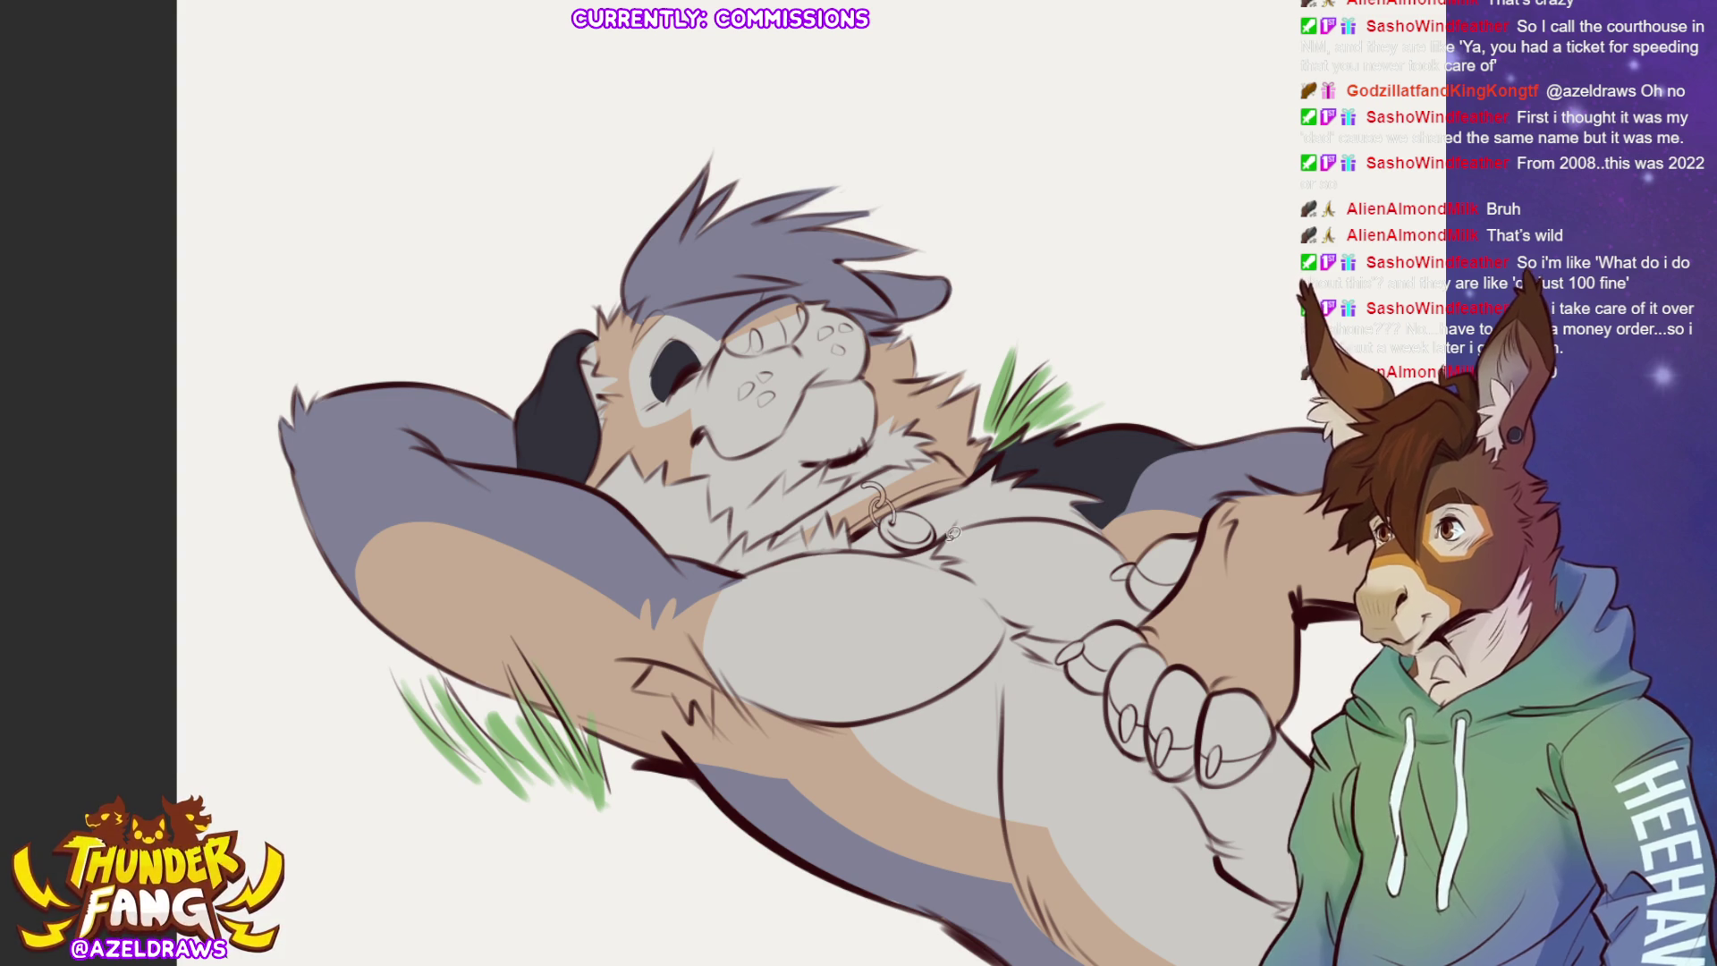
{"action": "mouse_move", "coordinate": [643, 528]}
{"action": "left_mouse_down"}
{"action": "mouse_move", "coordinate": [660, 592]}
{"action": "mouse_move", "coordinate": [749, 572]}
{"action": "mouse_move", "coordinate": [643, 534]}
{"action": "left_mouse_up"}
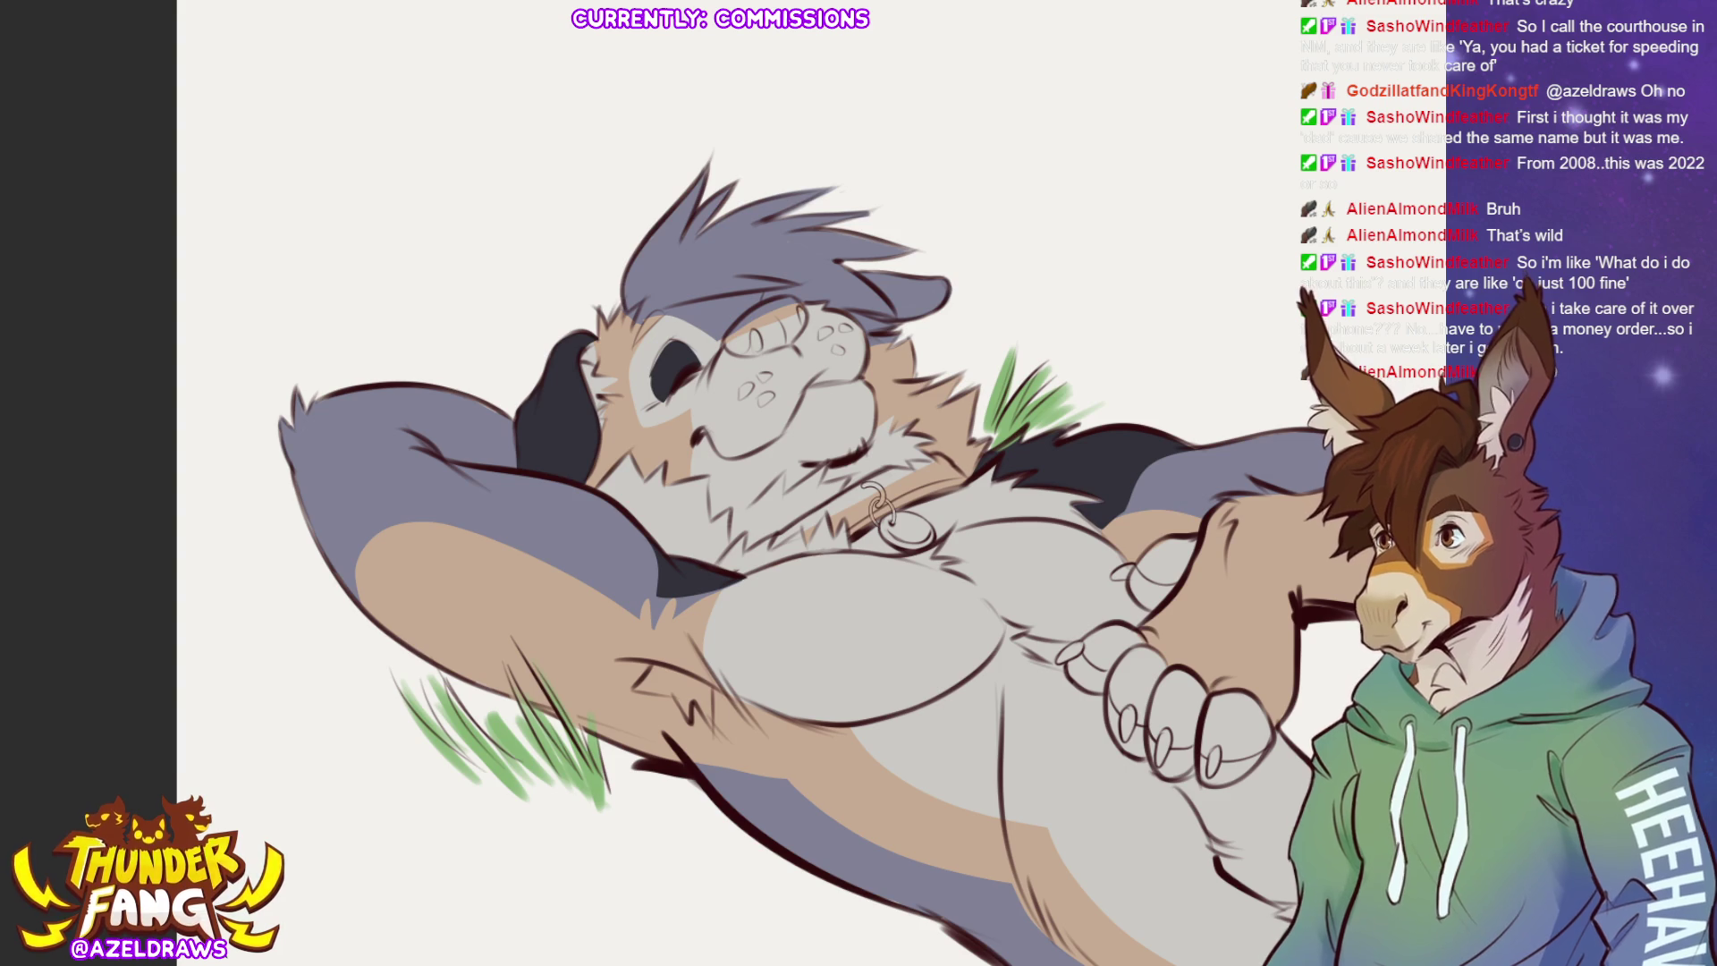
{"action": "key", "text": "ctrl+0"}
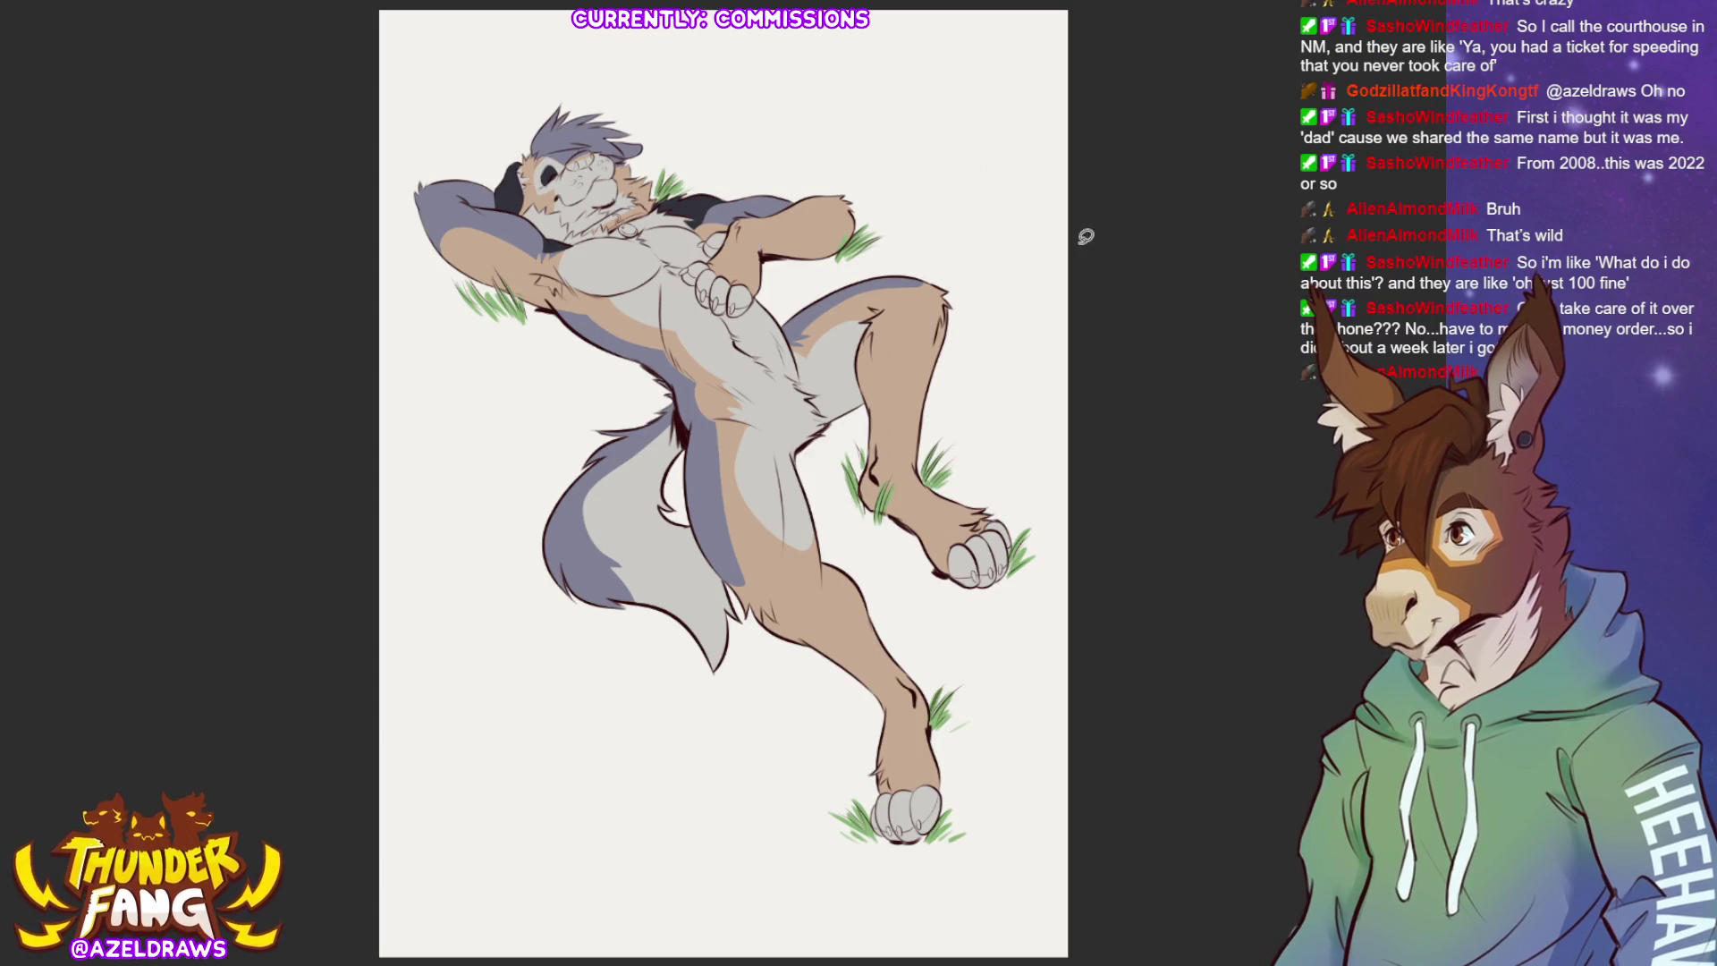
Zoom back in from the full-canvas view to the wolf's head and chest.
{"action": "scroll", "coordinate": [856, 427], "scroll_direction": "up", "scroll_amount": 5}
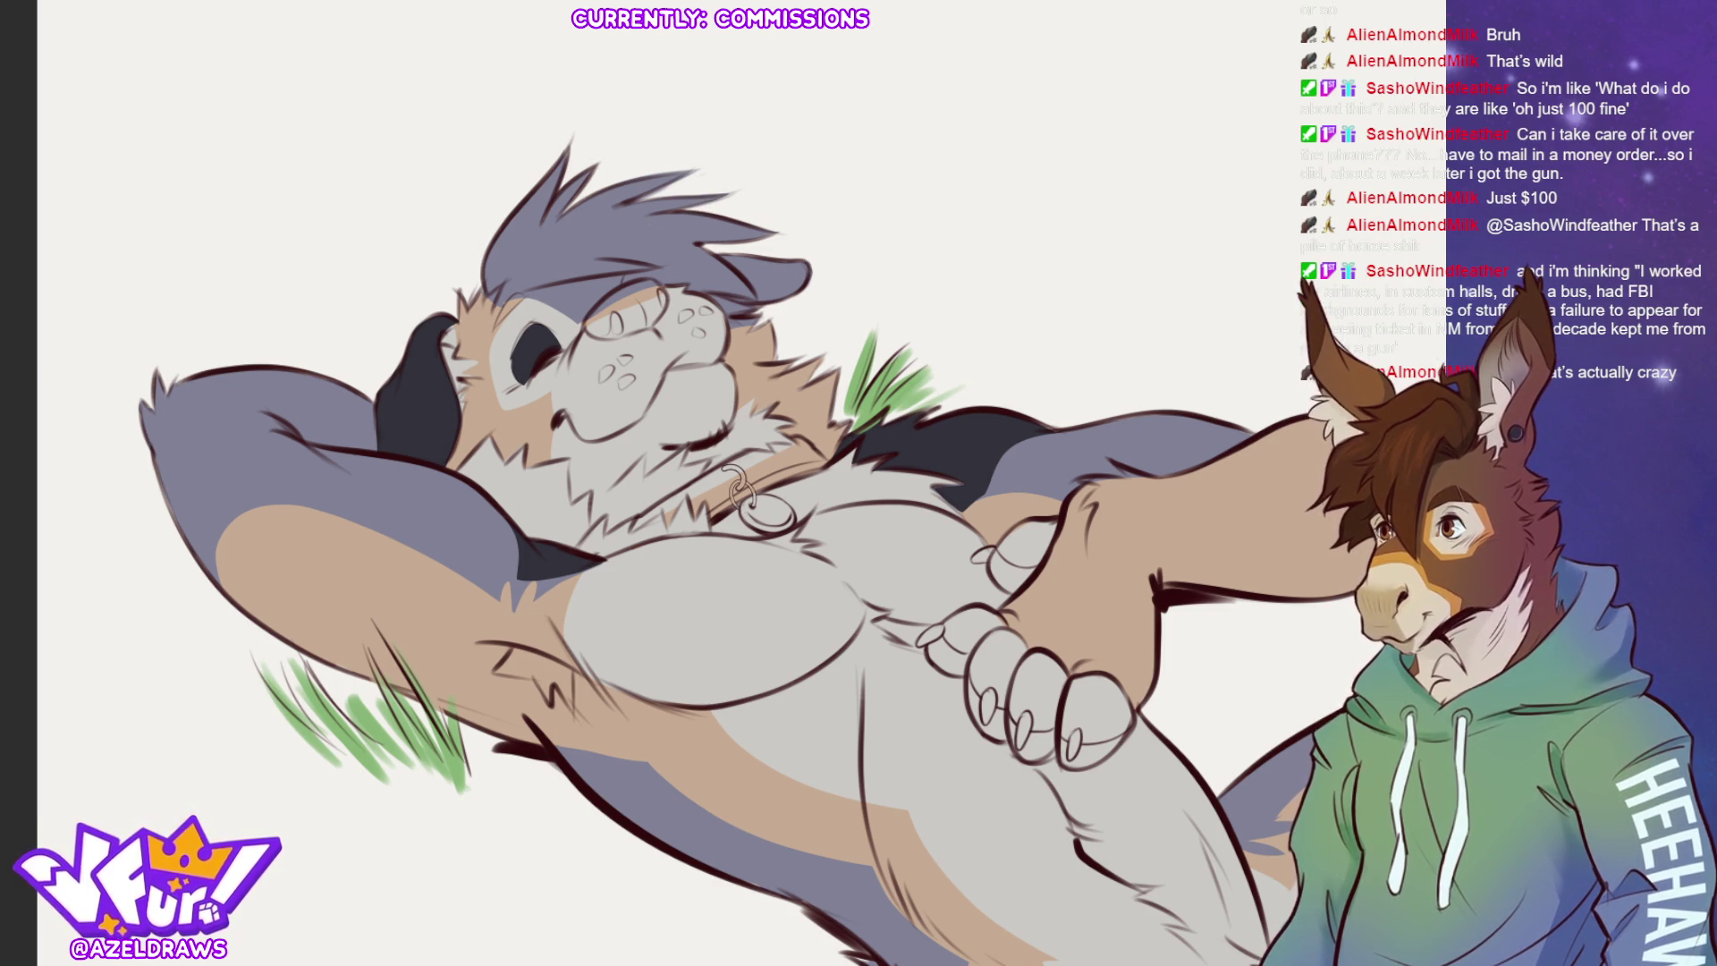
Darken the fur beneath the raised hand, a chest marking by it, and the finger creases.
{"action": "scroll", "coordinate": [736, 483], "scroll_direction": "down", "scroll_amount": 2}
{"action": "mouse_move", "coordinate": [735, 483]}
{"action": "left_mouse_down"}
{"action": "mouse_move", "coordinate": [321, 242]}
{"action": "mouse_move", "coordinate": [539, 304]}
{"action": "left_mouse_up"}
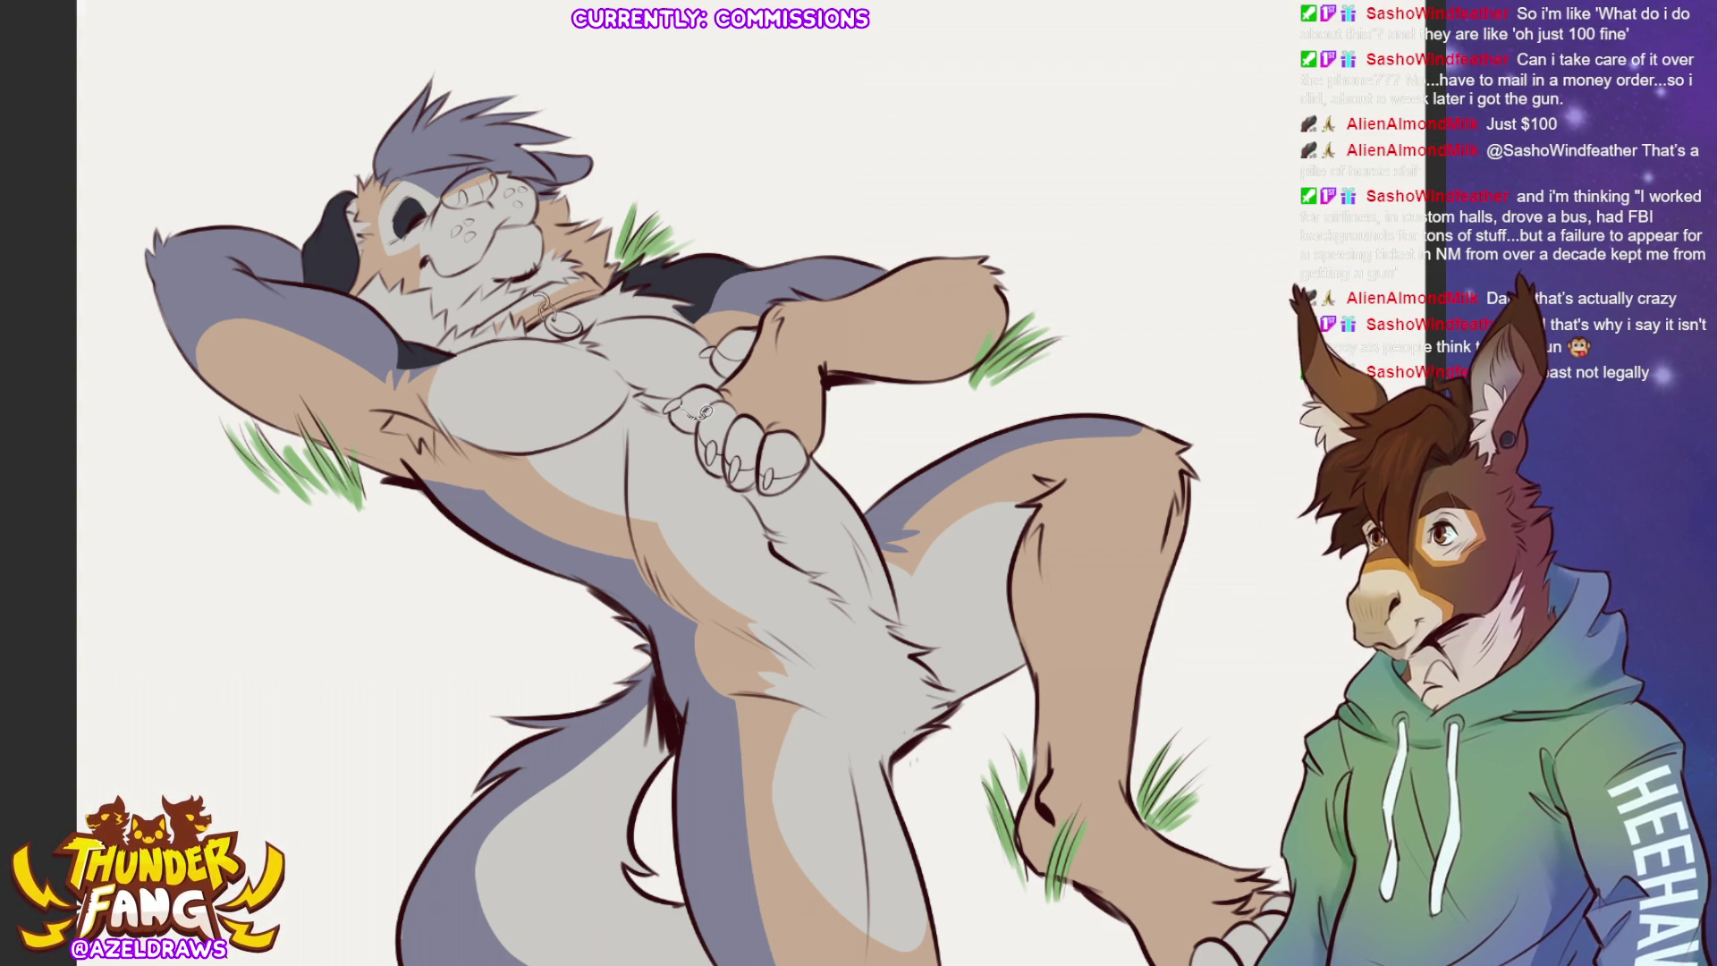
{"action": "left_click_drag", "start_coordinate": [670, 409], "coordinate": [702, 425]}
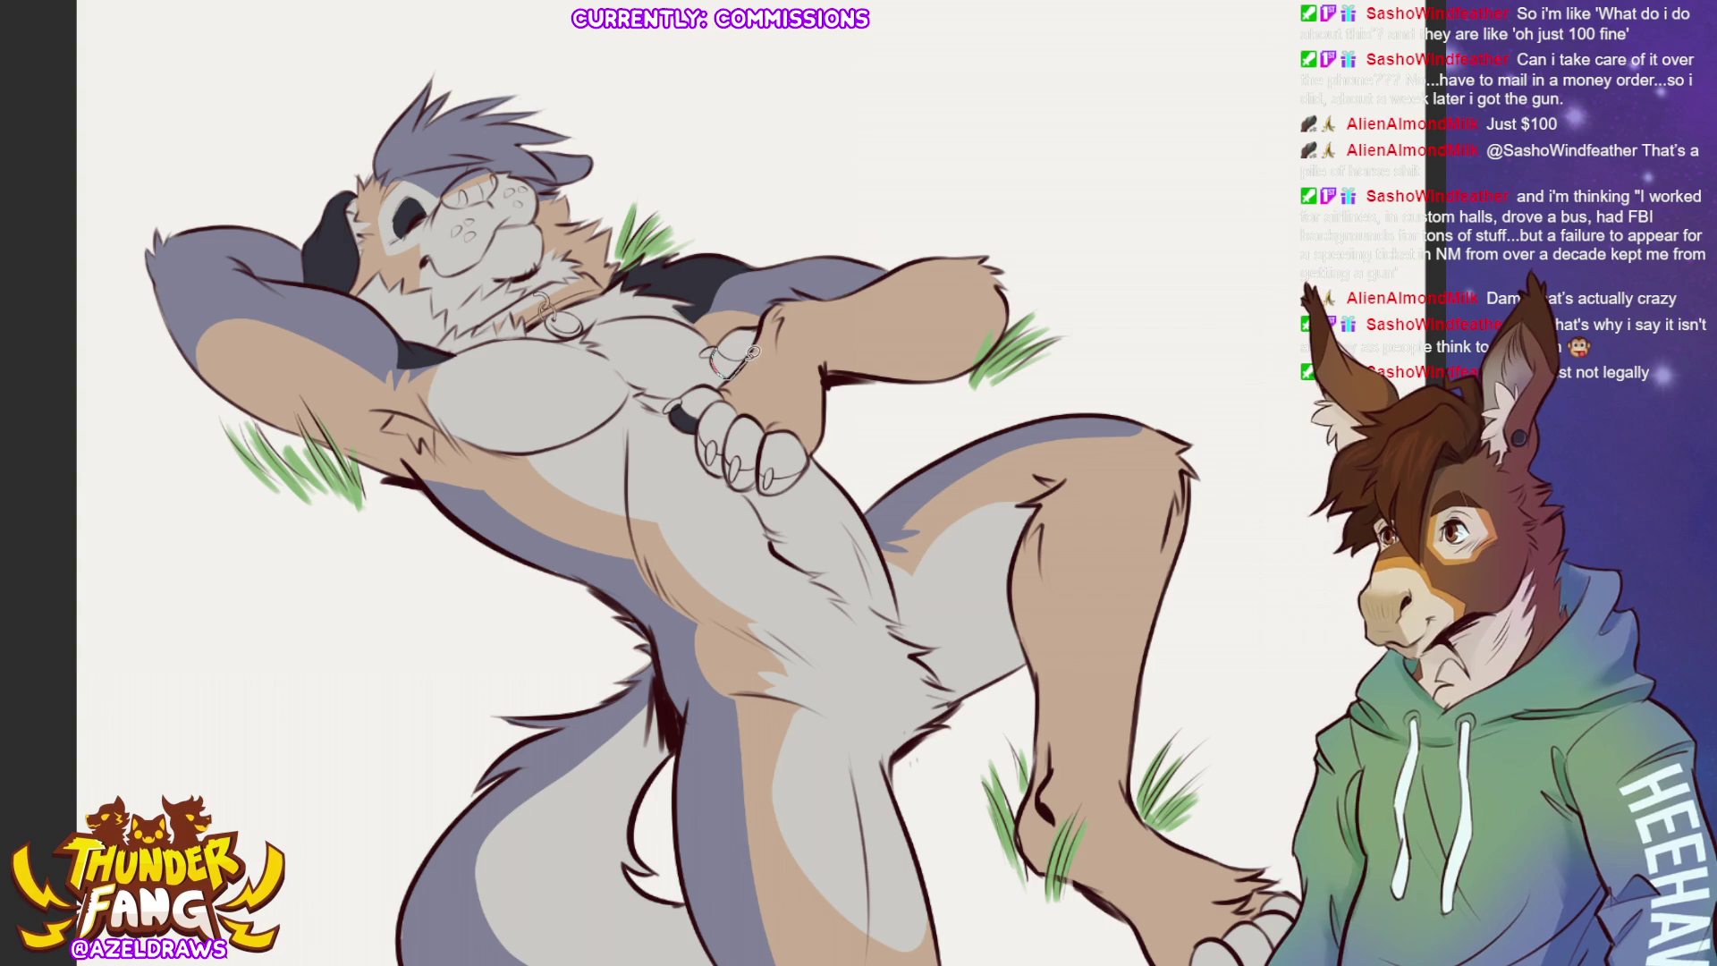
{"action": "left_click_drag", "start_coordinate": [725, 349], "coordinate": [735, 369]}
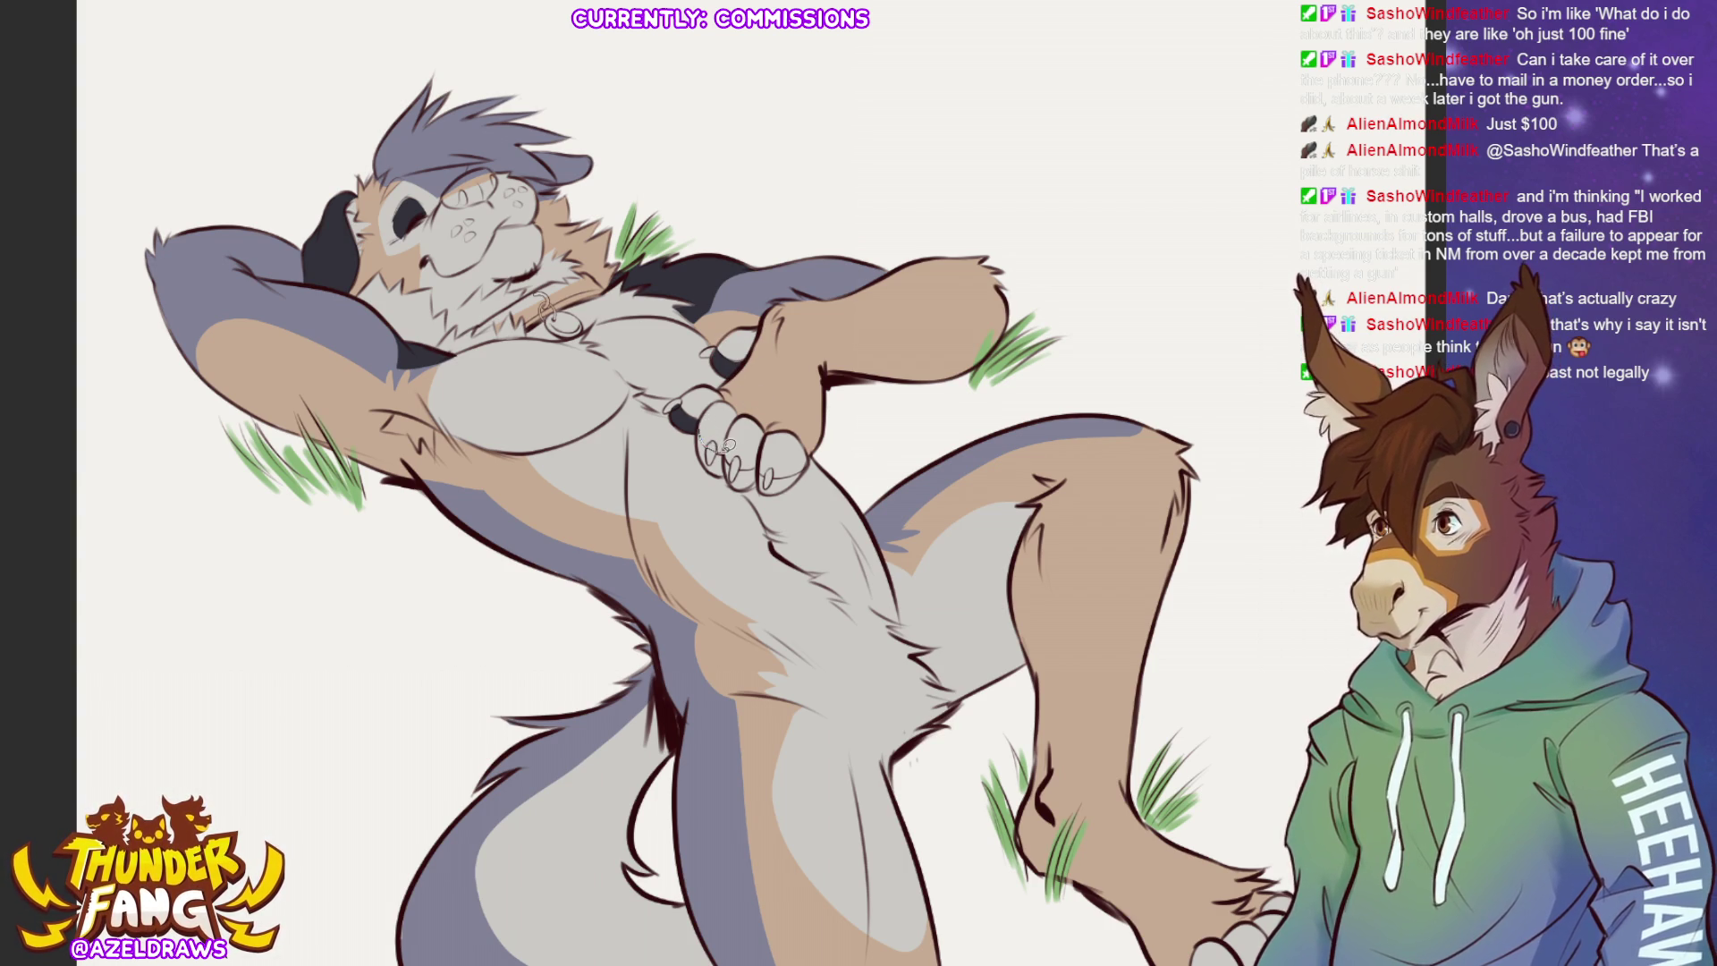
{"action": "left_click_drag", "start_coordinate": [725, 467], "coordinate": [705, 418]}
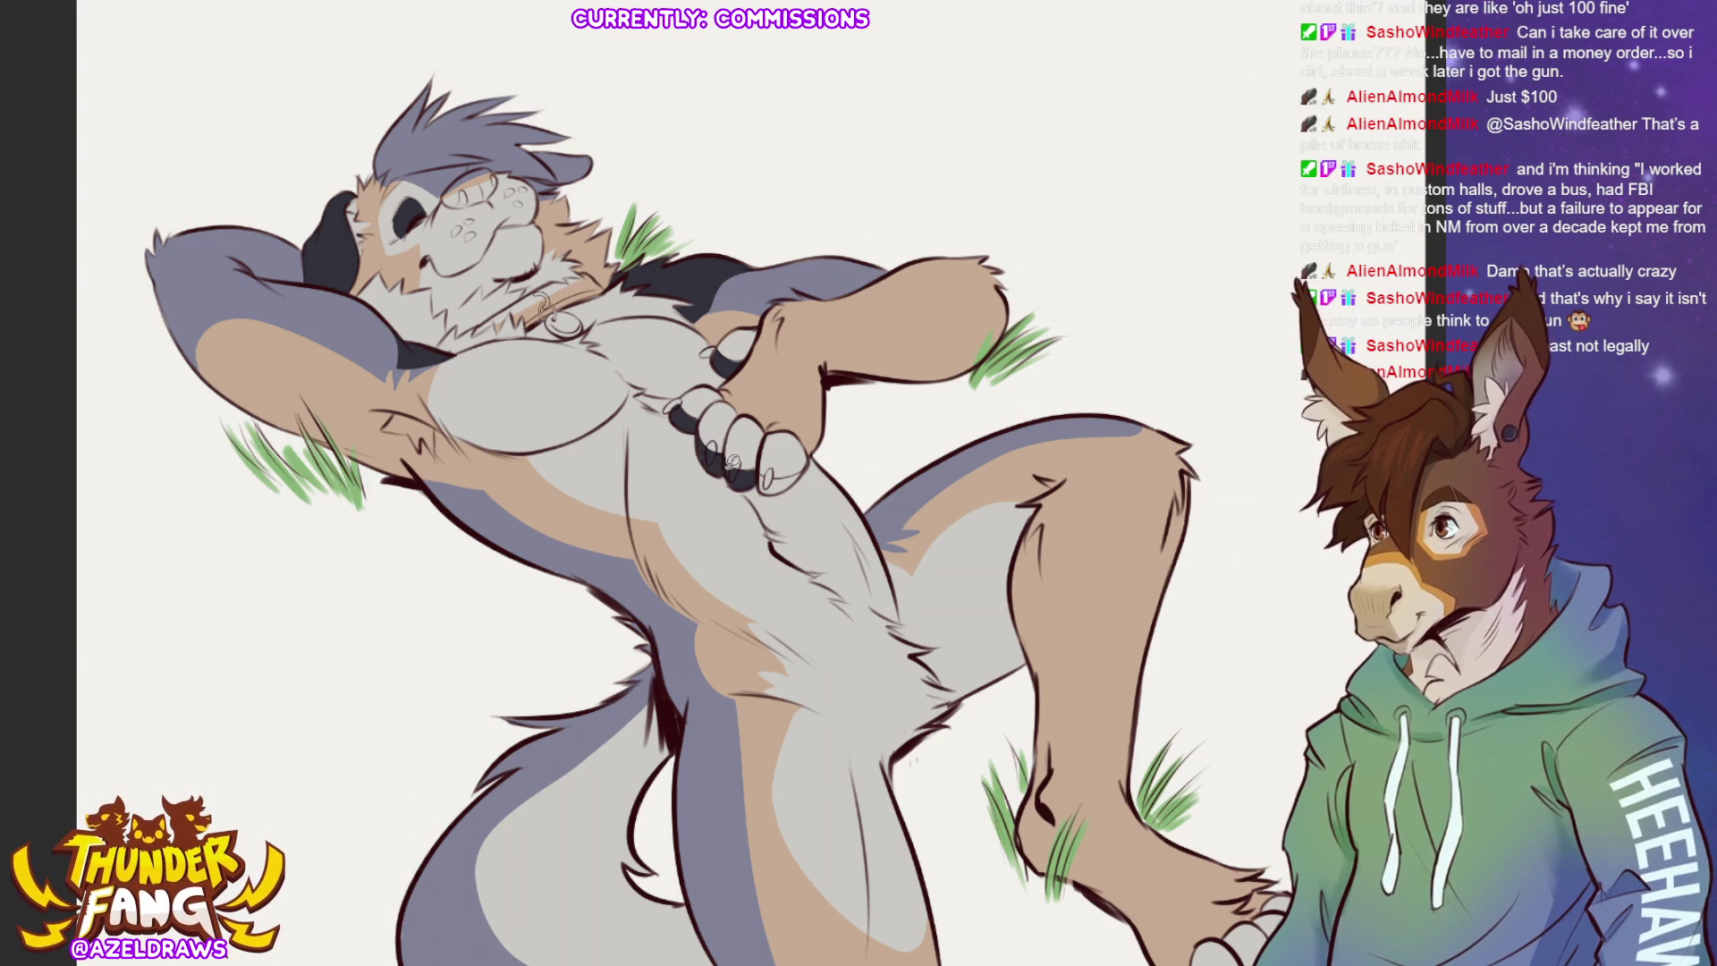
{"action": "mouse_move", "coordinate": [760, 472]}
{"action": "left_mouse_down"}
{"action": "mouse_move", "coordinate": [763, 490]}
{"action": "mouse_move", "coordinate": [814, 461]}
{"action": "mouse_move", "coordinate": [760, 474]}
{"action": "left_mouse_up"}
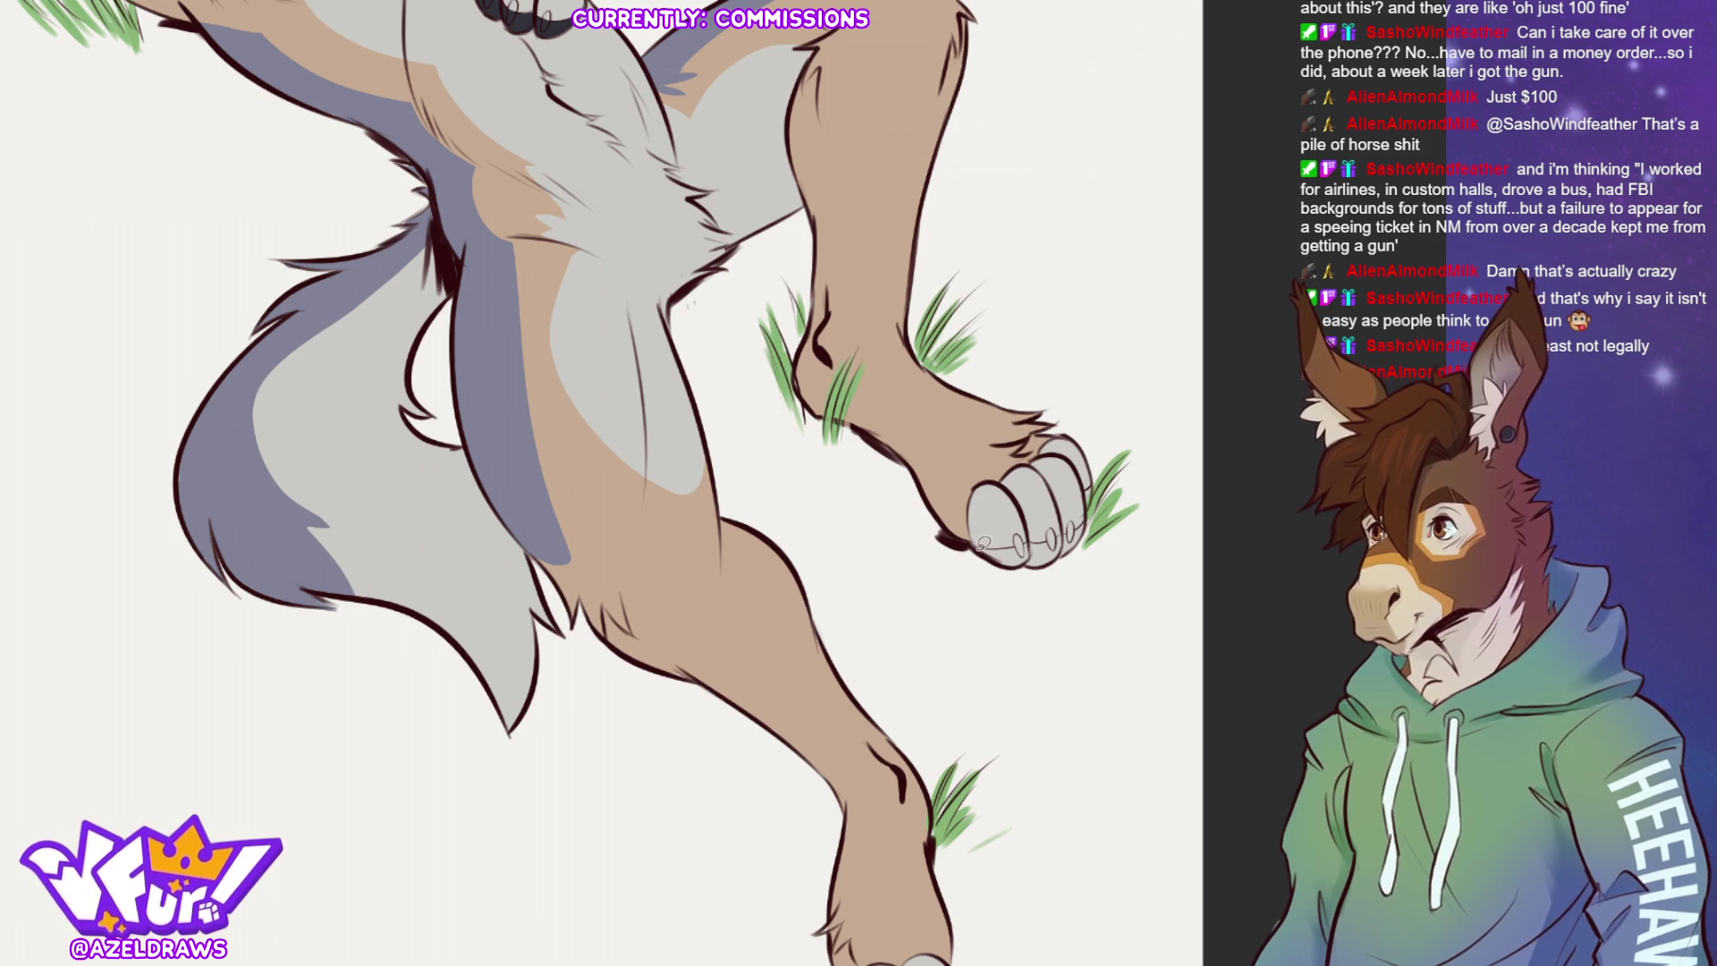
Shade the undersides of the toes dark on both hind paws.
{"action": "mouse_move", "coordinate": [1042, 537]}
{"action": "left_mouse_down"}
{"action": "mouse_move", "coordinate": [1100, 505]}
{"action": "mouse_move", "coordinate": [950, 563]}
{"action": "left_mouse_up"}
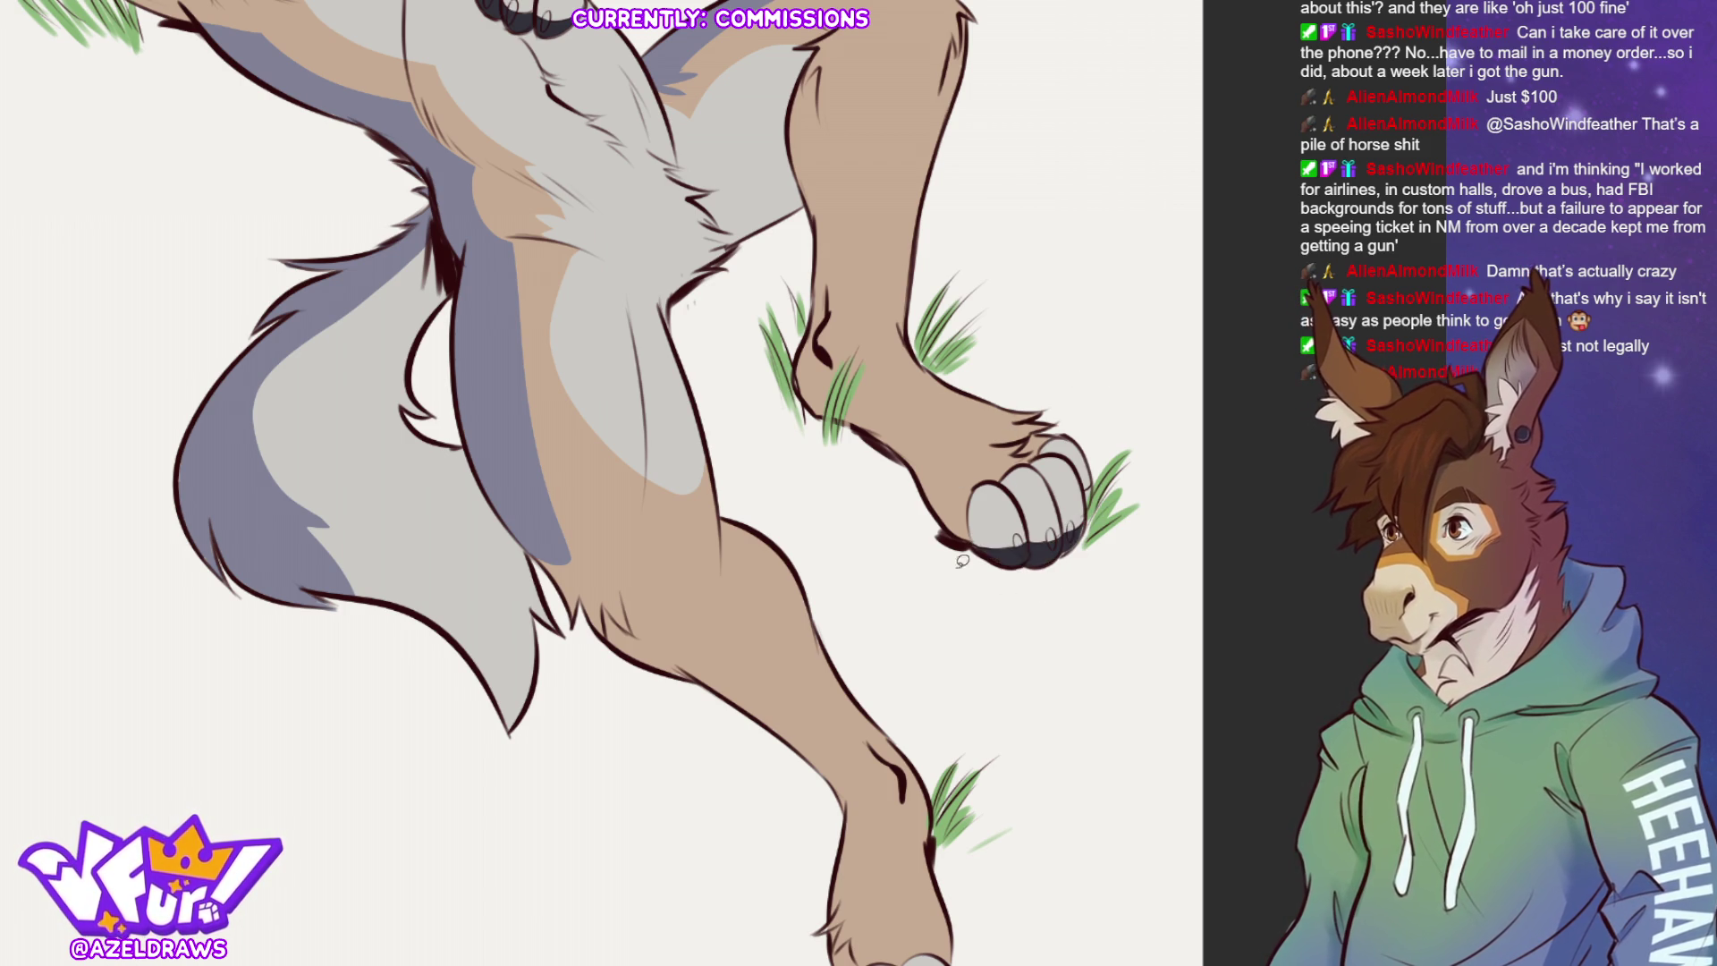
{"action": "left_click_drag", "start_coordinate": [1243, 729], "coordinate": [1176, 376]}
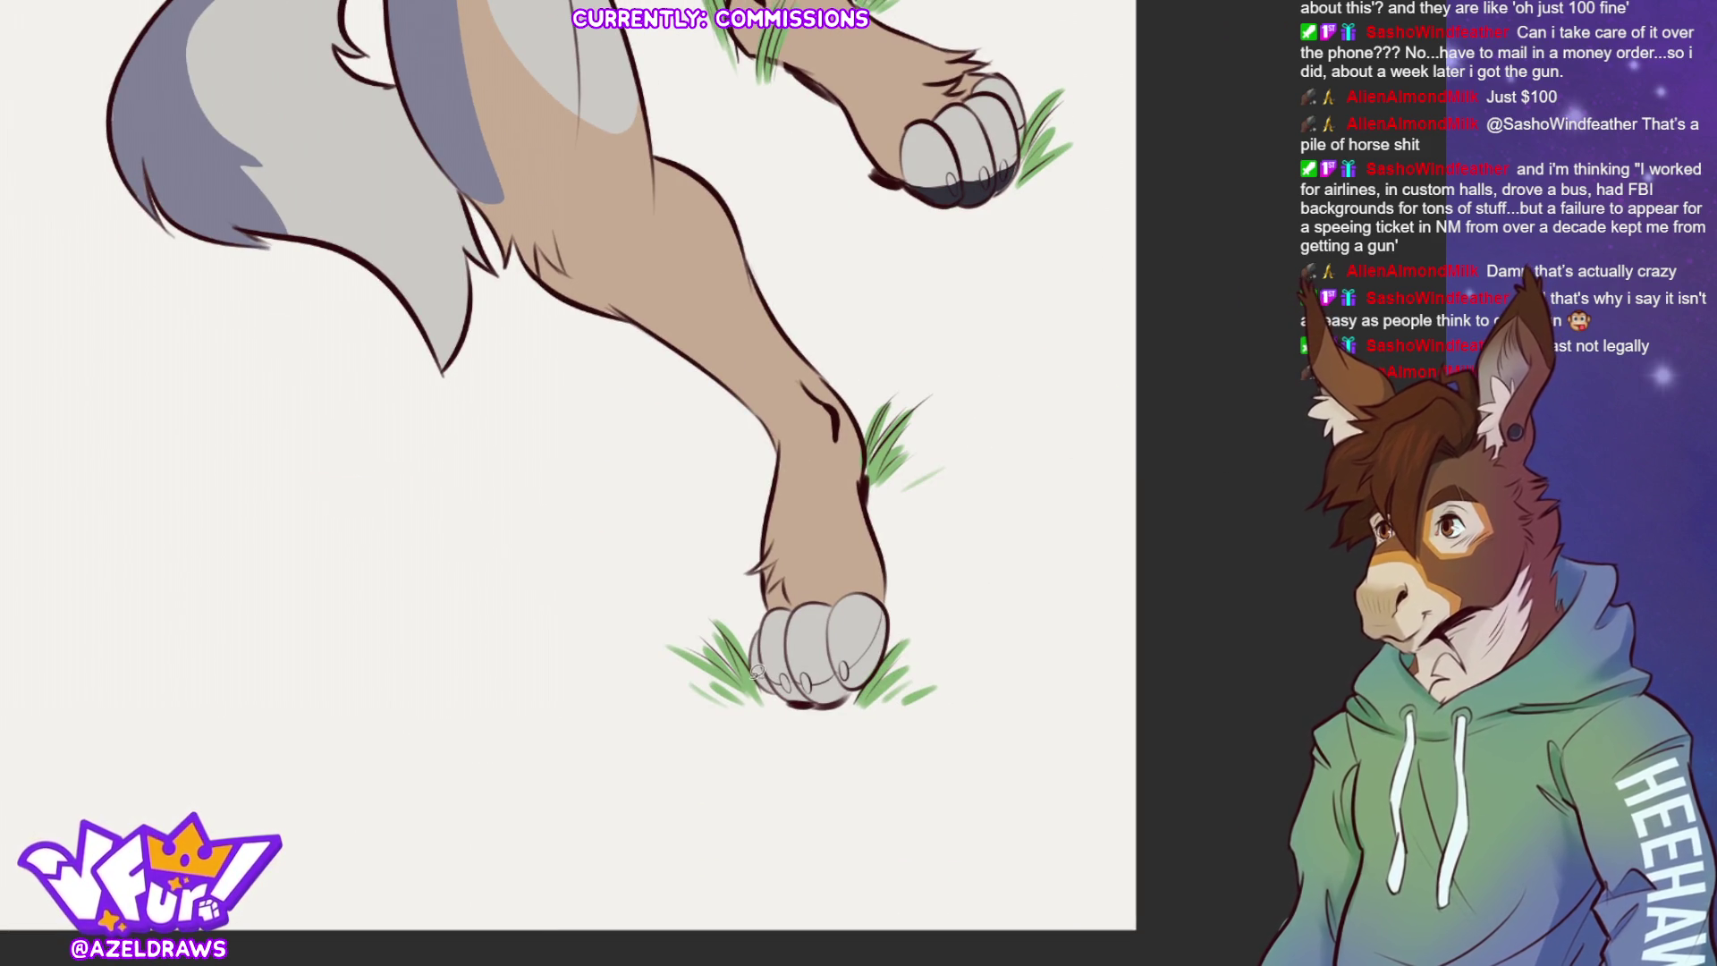
{"action": "mouse_move", "coordinate": [757, 666]}
{"action": "left_mouse_down"}
{"action": "mouse_move", "coordinate": [850, 663]}
{"action": "mouse_move", "coordinate": [888, 601]}
{"action": "mouse_move", "coordinate": [811, 757]}
{"action": "mouse_move", "coordinate": [730, 751]}
{"action": "left_mouse_up"}
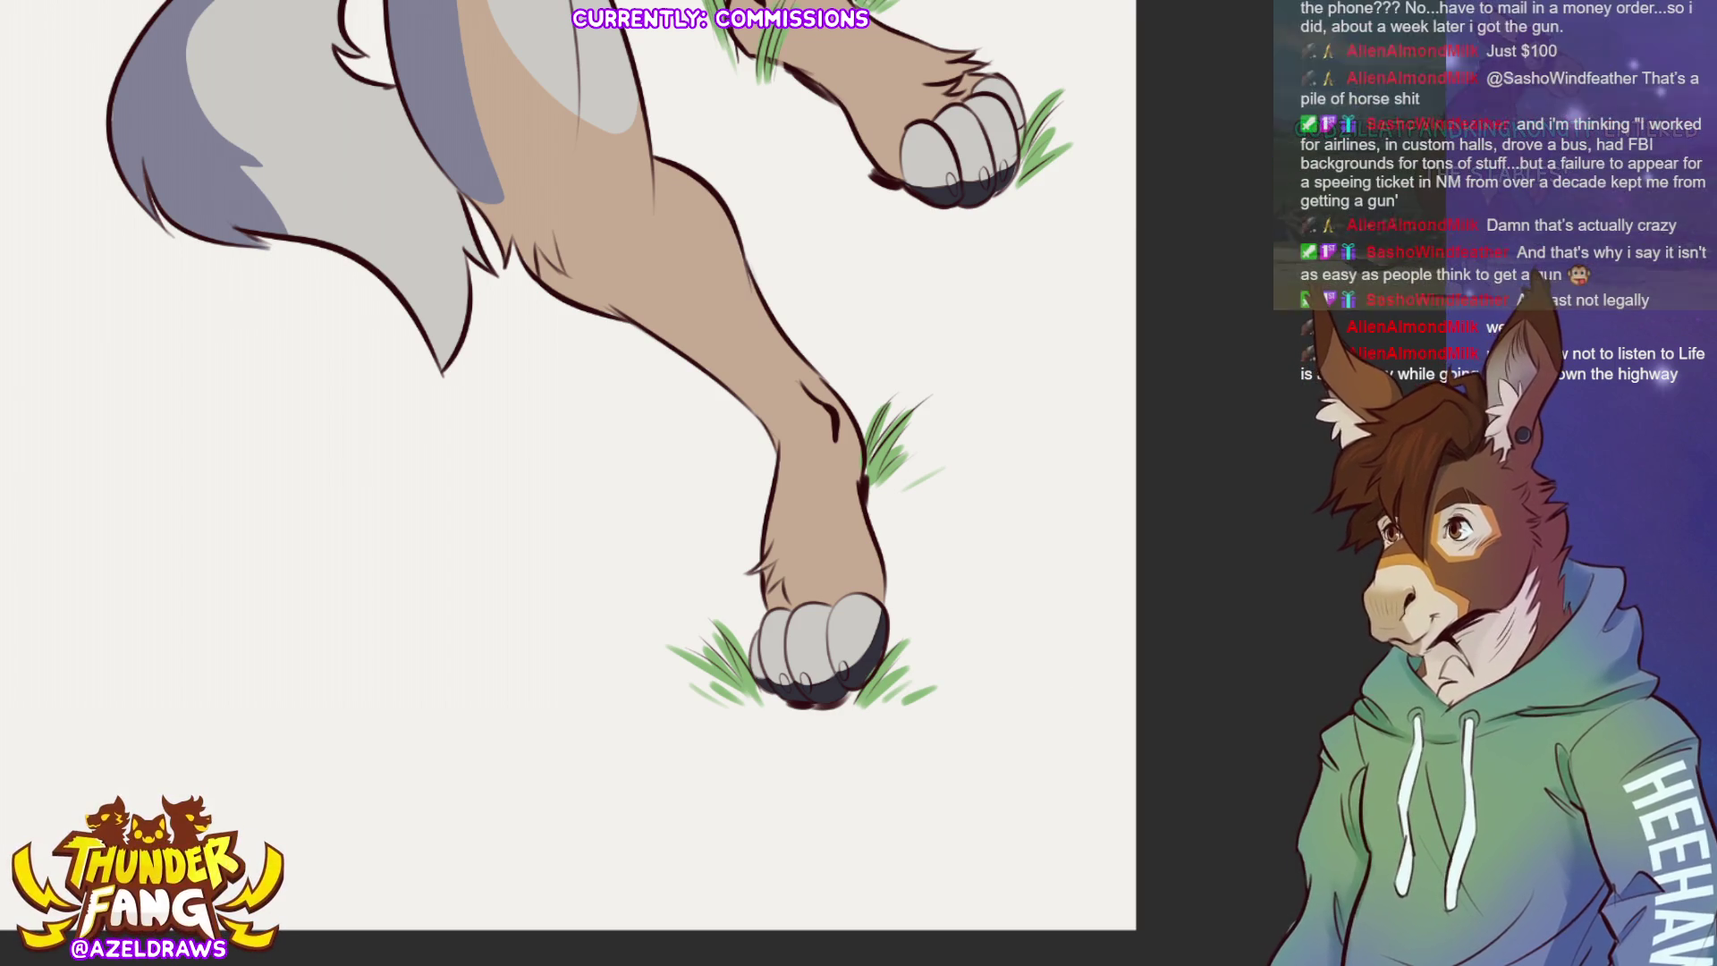
{"action": "key", "text": "ctrl+0"}
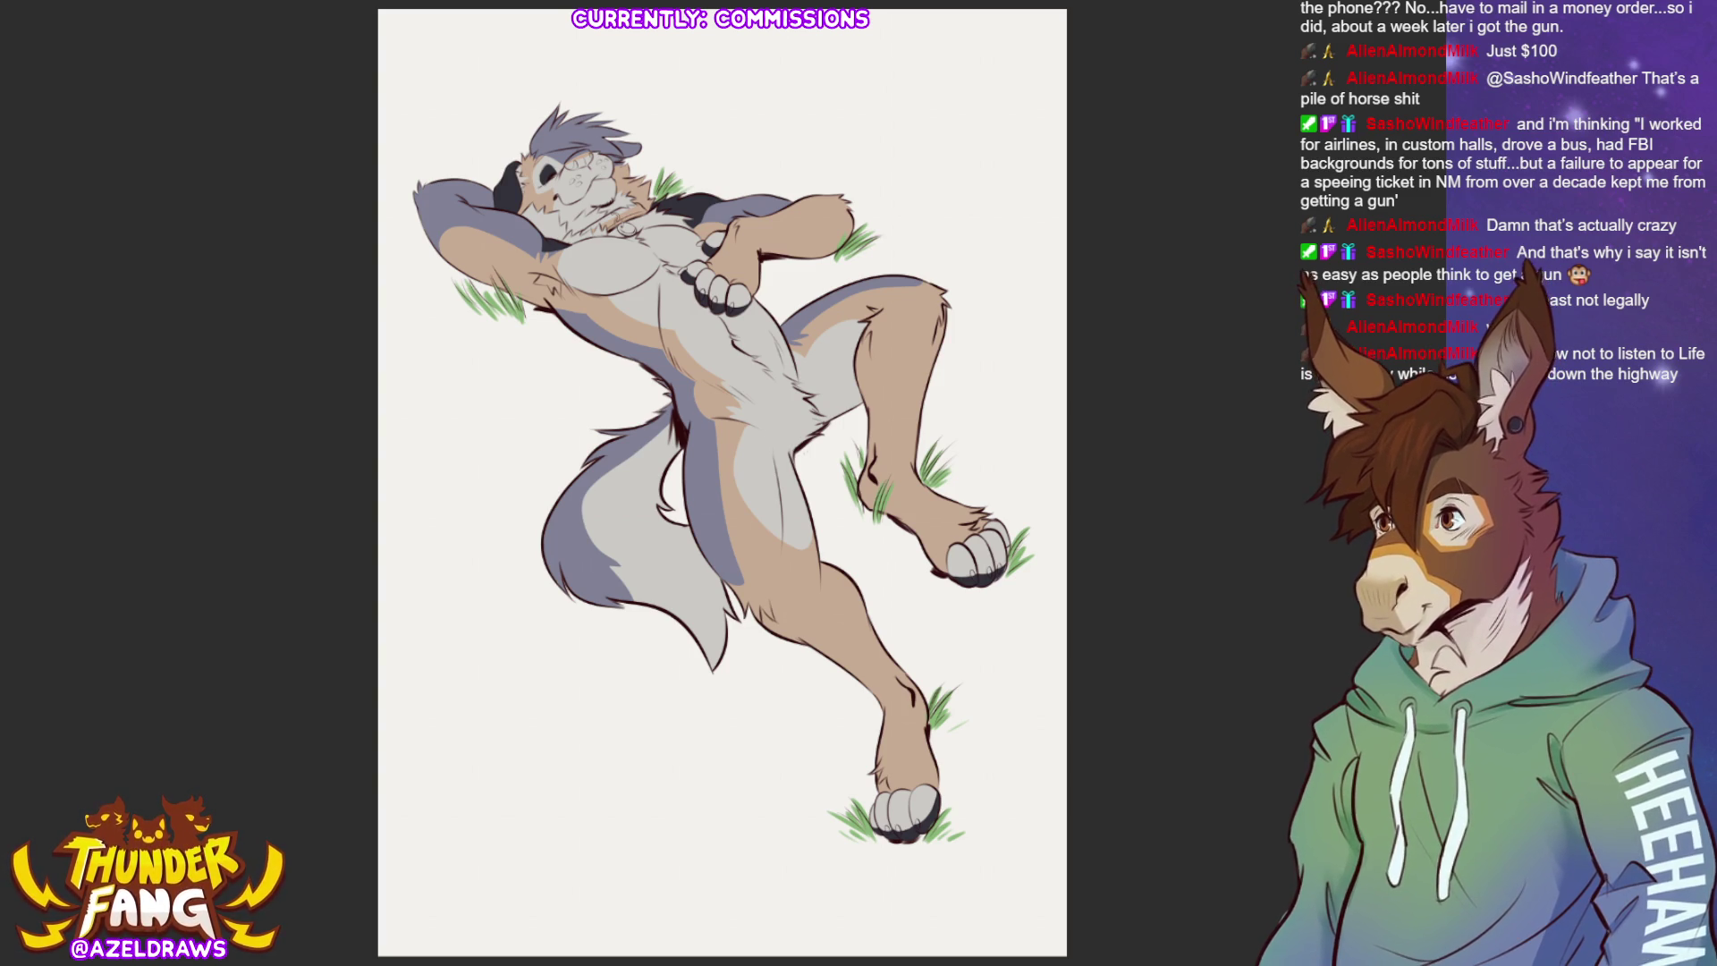
Paint small white claws on the toes of the upper and lower hind paws.
{"action": "scroll", "coordinate": [1019, 599], "scroll_direction": "up", "scroll_amount": 5}
{"action": "scroll", "coordinate": [994, 483], "scroll_direction": "up", "scroll_amount": 1}
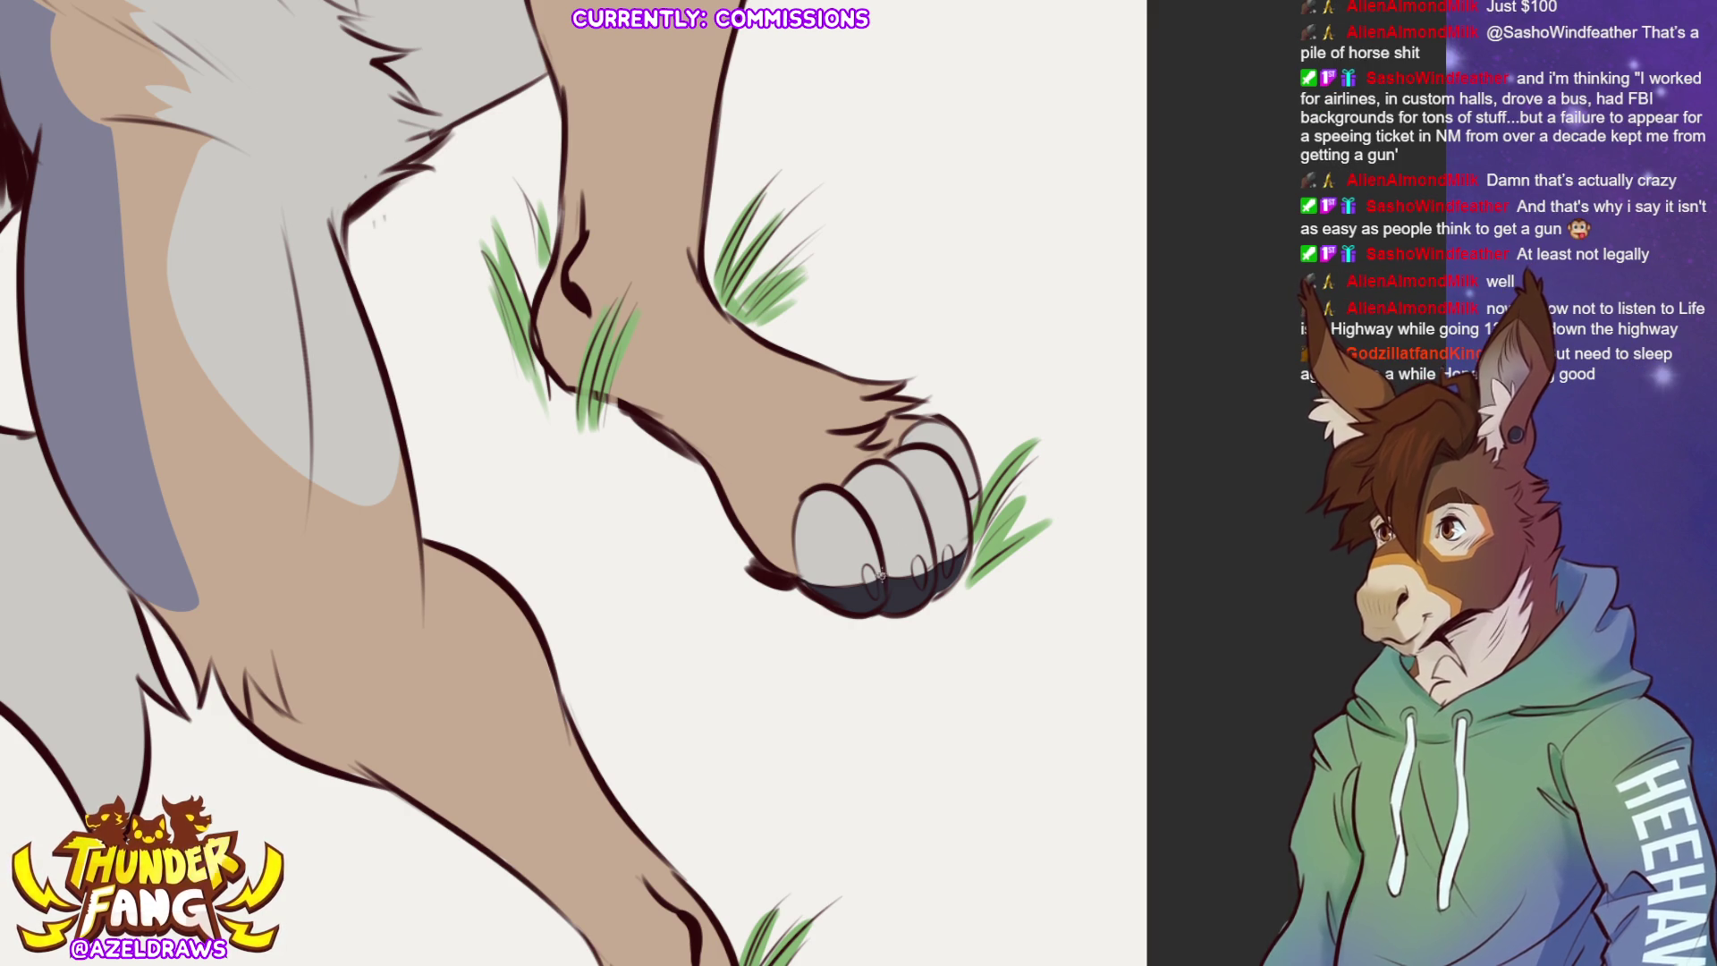
{"action": "mouse_move", "coordinate": [865, 570]}
{"action": "left_mouse_down"}
{"action": "mouse_move", "coordinate": [872, 592]}
{"action": "mouse_move", "coordinate": [920, 586]}
{"action": "left_mouse_up"}
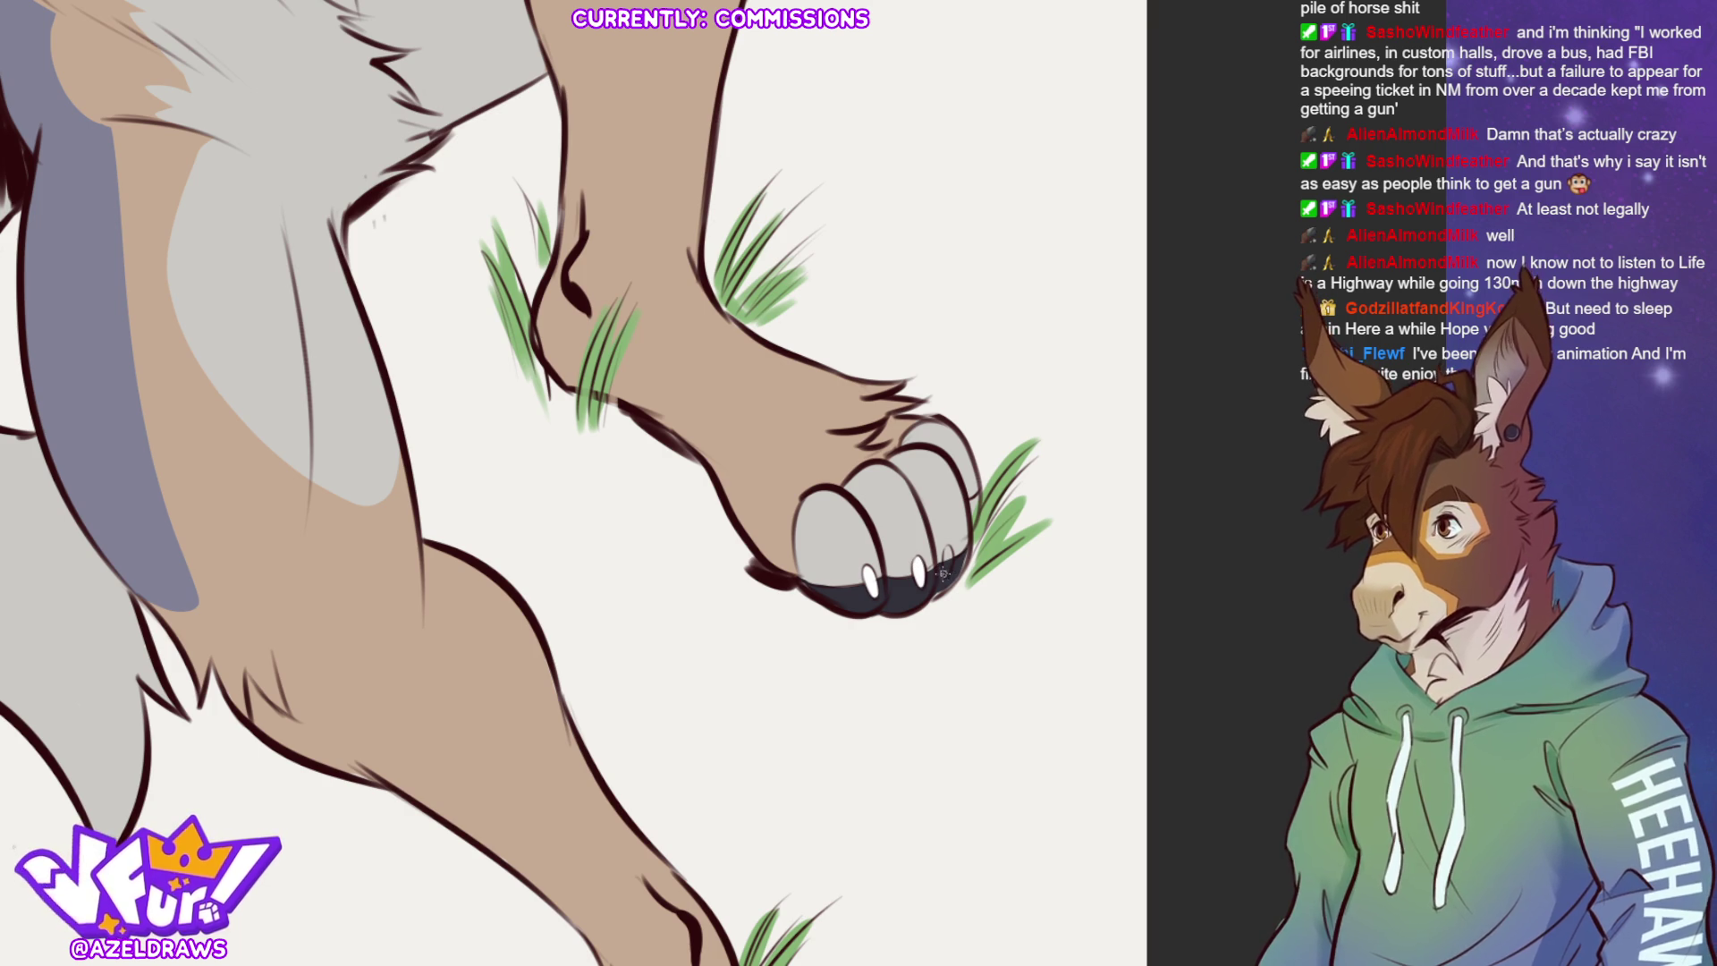
{"action": "left_click_drag", "start_coordinate": [947, 549], "coordinate": [946, 574]}
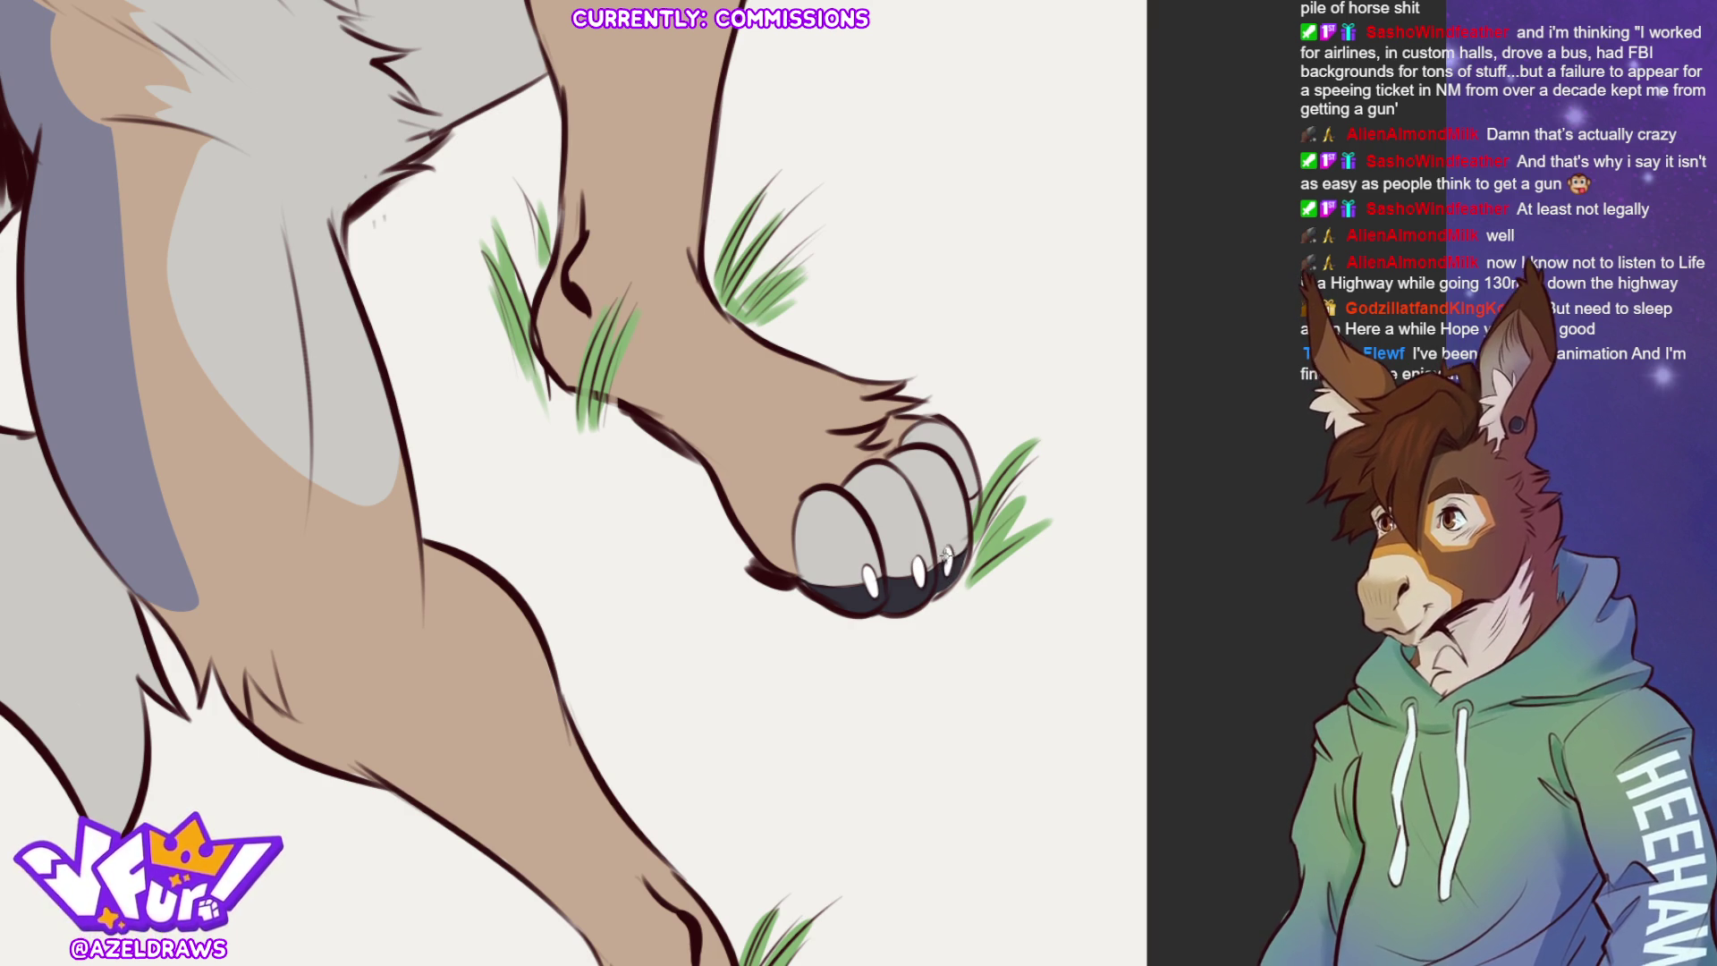
{"action": "scroll", "coordinate": [626, 483], "scroll_direction": "down", "scroll_amount": 3}
{"action": "scroll", "coordinate": [791, 731], "scroll_direction": "up", "scroll_amount": 3}
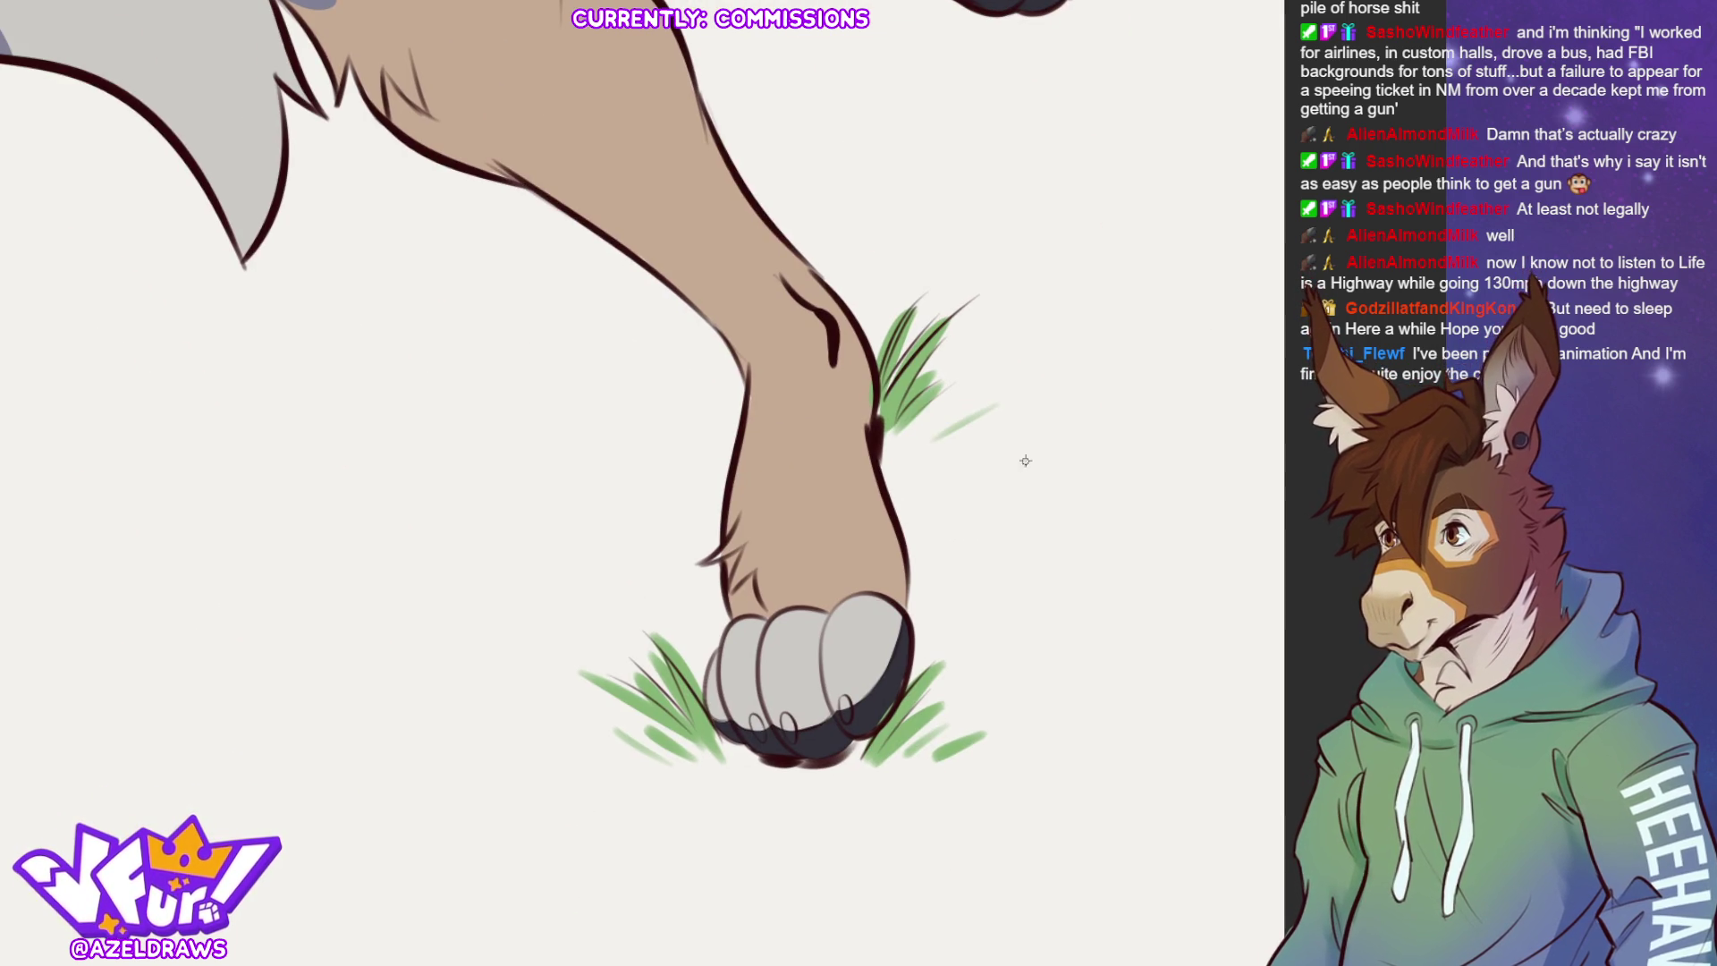
{"action": "mouse_move", "coordinate": [788, 718]}
{"action": "left_mouse_down"}
{"action": "mouse_move", "coordinate": [789, 733]}
{"action": "mouse_move", "coordinate": [843, 715]}
{"action": "mouse_move", "coordinate": [757, 733]}
{"action": "left_mouse_up"}
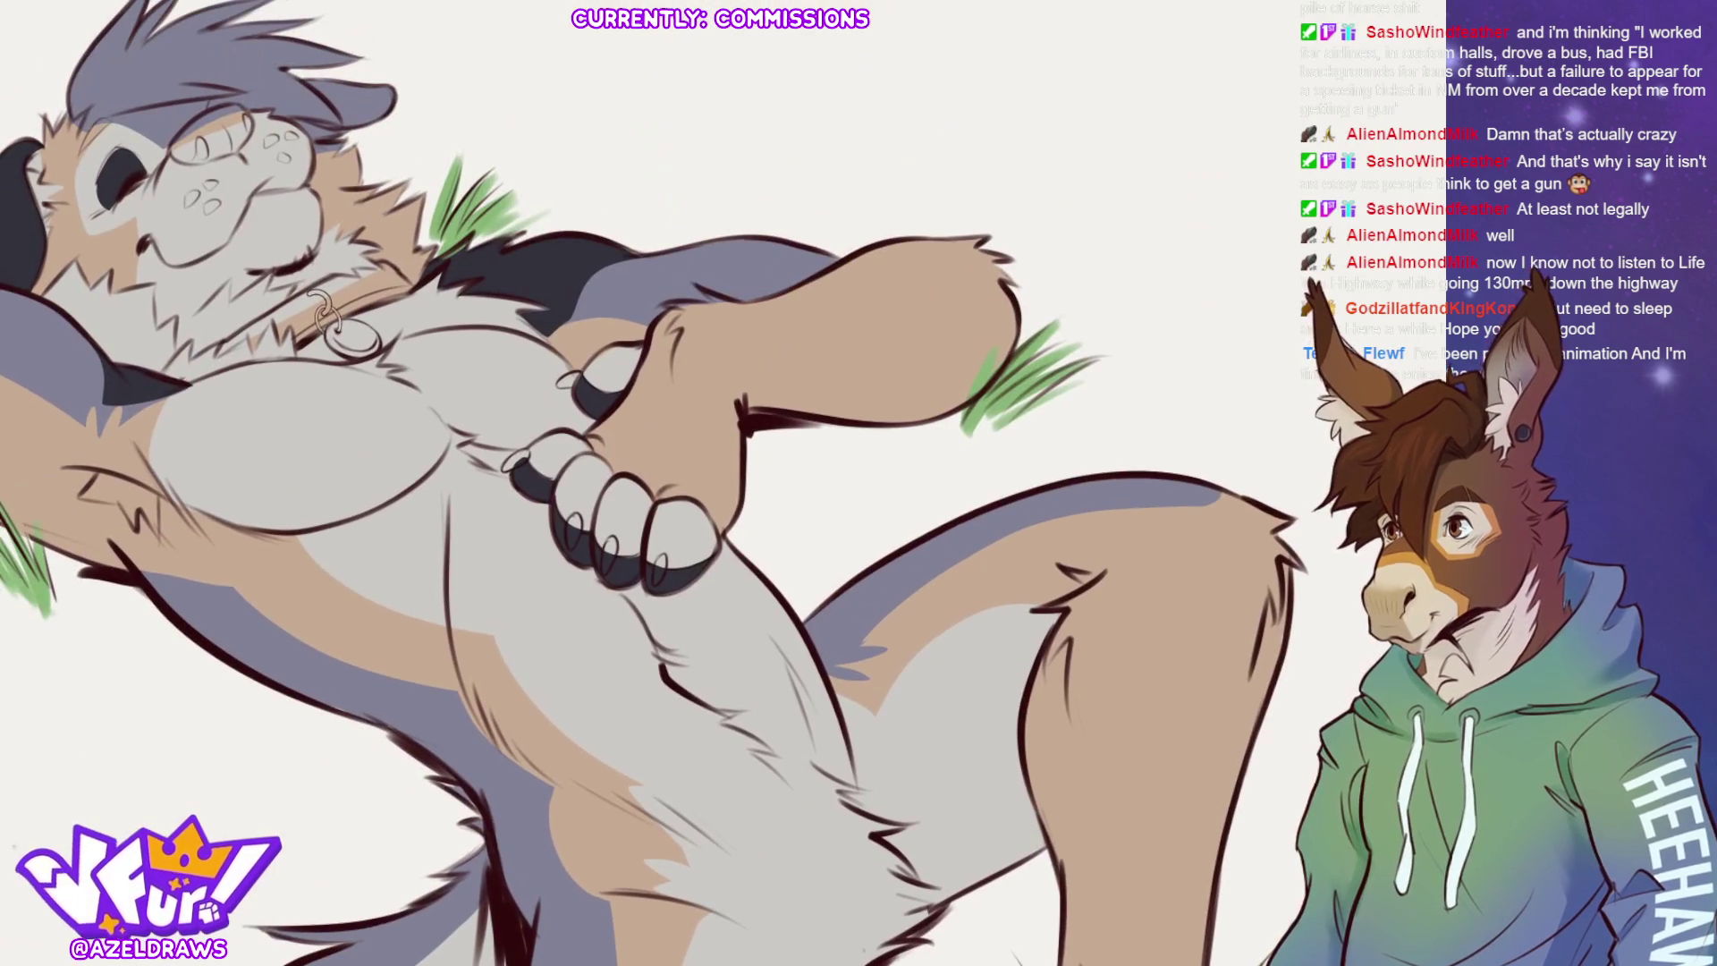
Paint white claws on each finger of the chest paw, undoing one misplaced stroke.
{"action": "left_click_drag", "start_coordinate": [504, 467], "coordinate": [526, 454]}
{"action": "left_click_drag", "start_coordinate": [557, 384], "coordinate": [579, 376]}
{"action": "key", "text": "ctrl+z"}
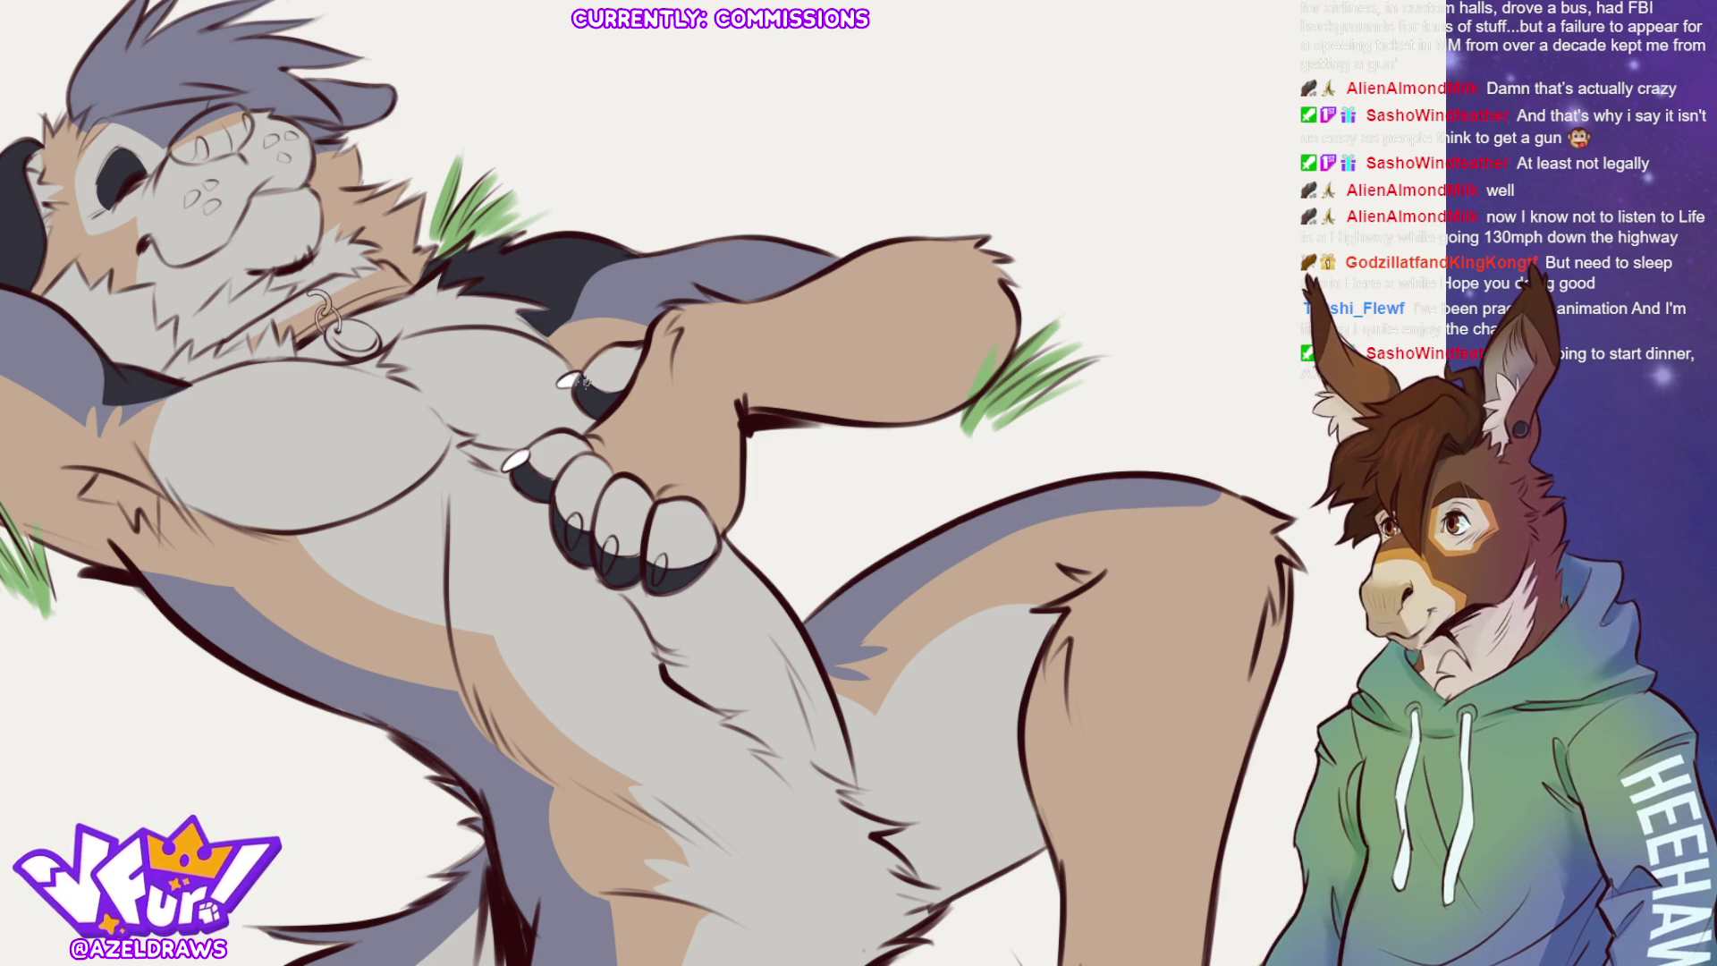
{"action": "mouse_move", "coordinate": [574, 519]}
{"action": "left_mouse_down"}
{"action": "mouse_move", "coordinate": [573, 548]}
{"action": "mouse_move", "coordinate": [572, 528]}
{"action": "mouse_move", "coordinate": [607, 565]}
{"action": "mouse_move", "coordinate": [612, 543]}
{"action": "mouse_move", "coordinate": [657, 583]}
{"action": "mouse_move", "coordinate": [662, 555]}
{"action": "left_mouse_up"}
{"action": "mouse_move", "coordinate": [769, 491]}
{"action": "left_mouse_down"}
{"action": "mouse_move", "coordinate": [975, 541]}
{"action": "mouse_move", "coordinate": [1306, 572]}
{"action": "mouse_move", "coordinate": [1274, 571]}
{"action": "left_mouse_up"}
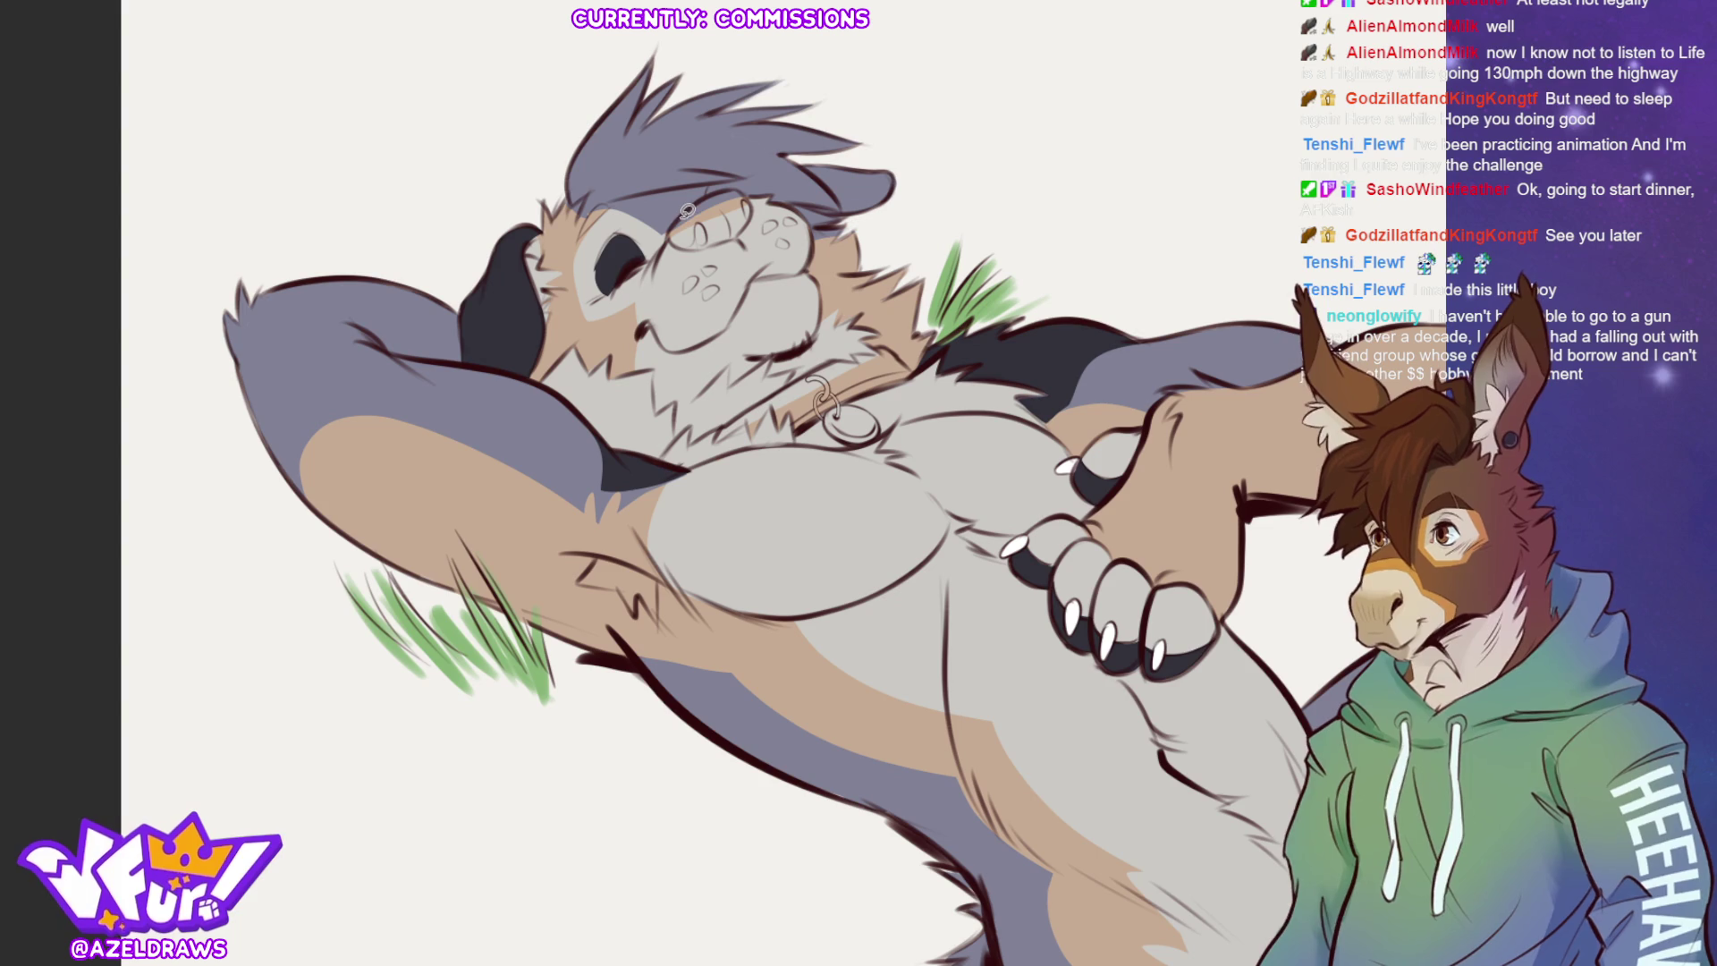
Sample the reference's collar orange, then draw a link and a round gold-filled tag.
{"action": "mouse_move", "coordinate": [674, 229]}
{"action": "left_mouse_down"}
{"action": "mouse_move", "coordinate": [684, 243]}
{"action": "mouse_move", "coordinate": [742, 228]}
{"action": "mouse_move", "coordinate": [758, 190]}
{"action": "mouse_move", "coordinate": [729, 174]}
{"action": "mouse_move", "coordinate": [676, 230]}
{"action": "left_mouse_up"}
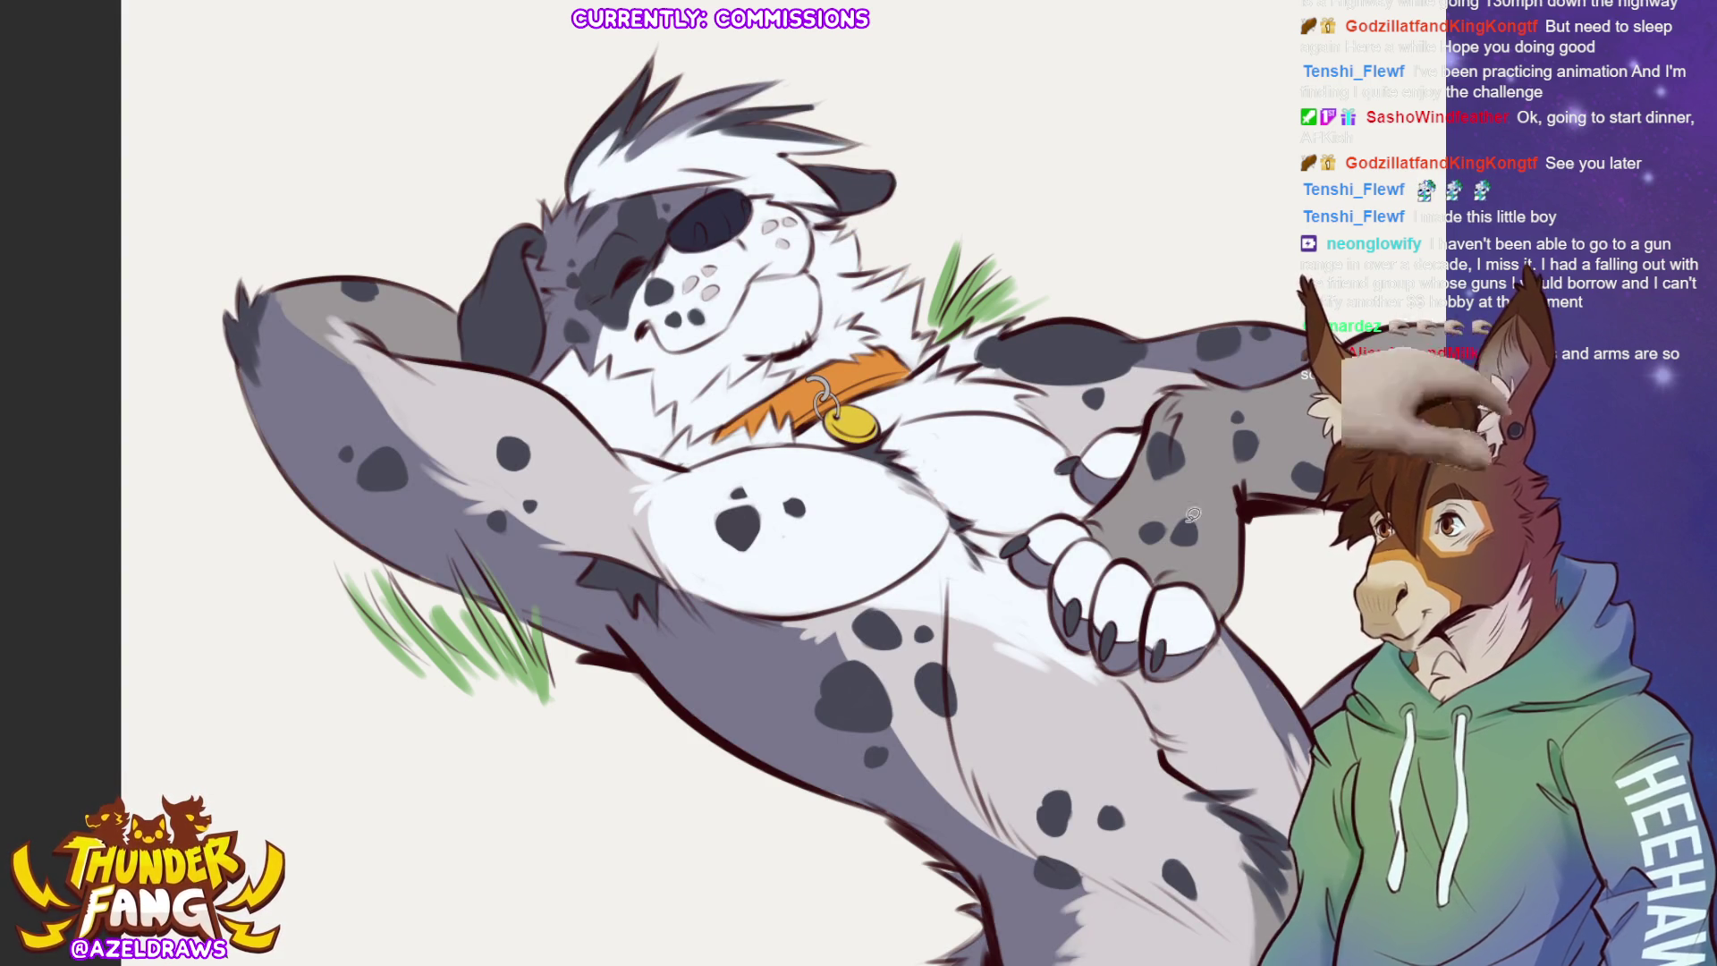
{"action": "left_click", "coordinate": [872, 351], "text": "alt"}
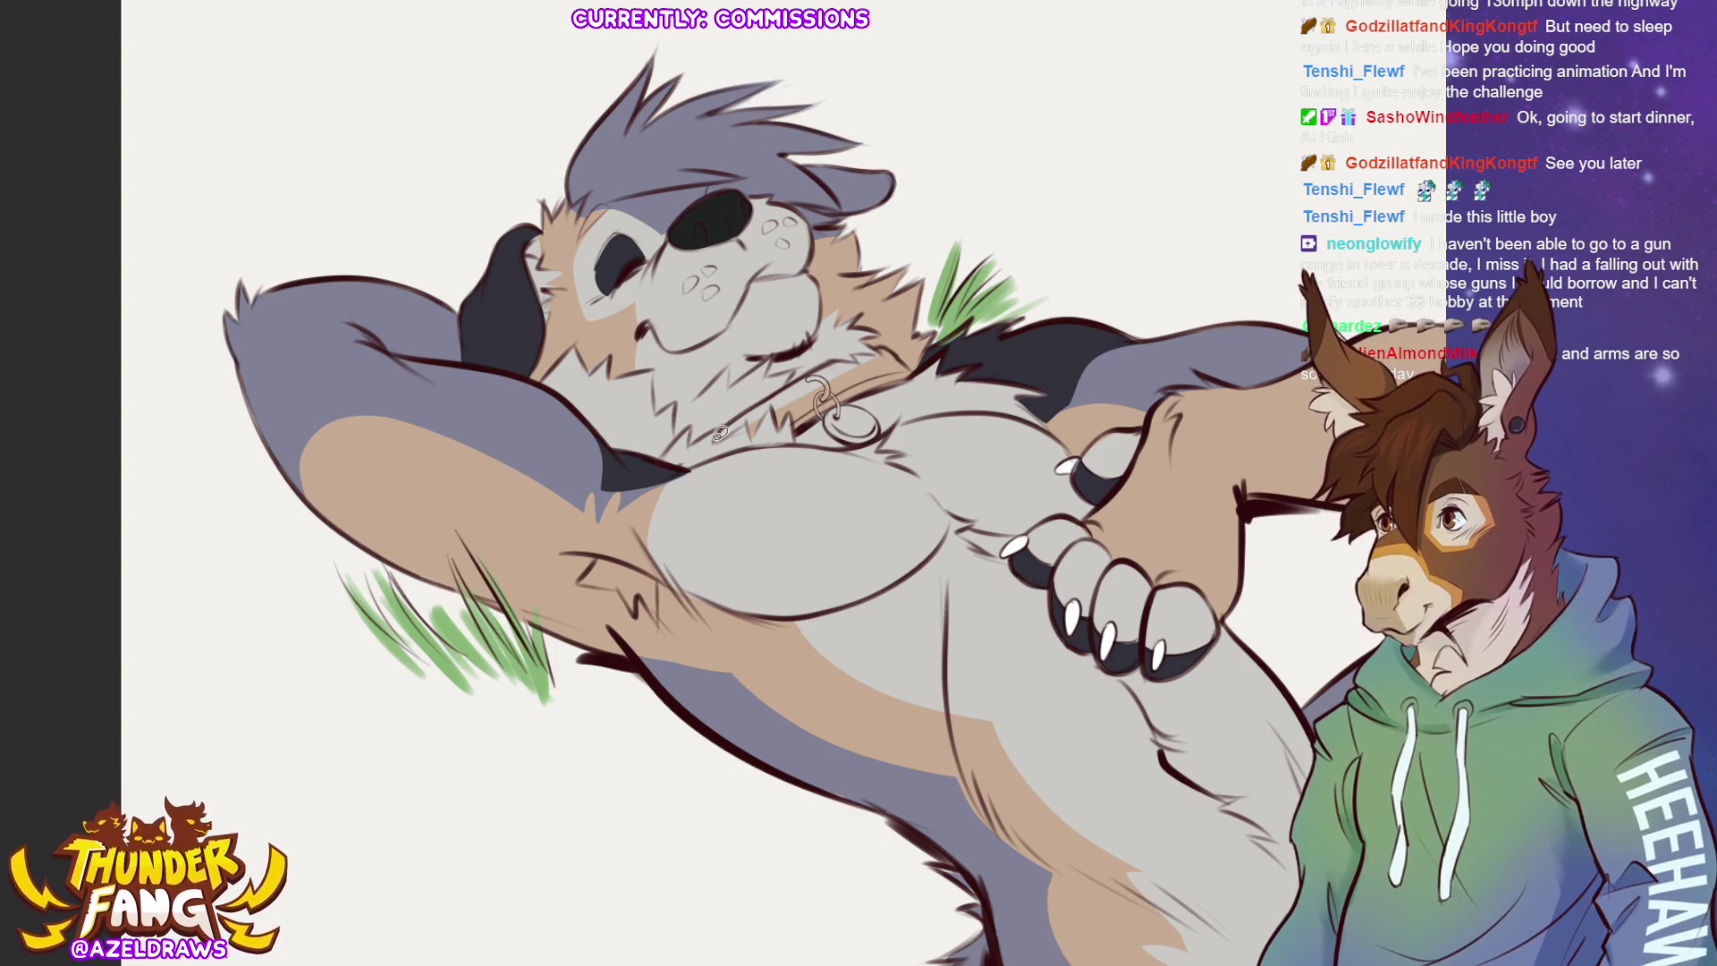
{"action": "mouse_move", "coordinate": [720, 436]}
{"action": "left_mouse_down"}
{"action": "mouse_move", "coordinate": [843, 351]}
{"action": "mouse_move", "coordinate": [894, 350]}
{"action": "mouse_move", "coordinate": [911, 373]}
{"action": "mouse_move", "coordinate": [721, 437]}
{"action": "left_mouse_up"}
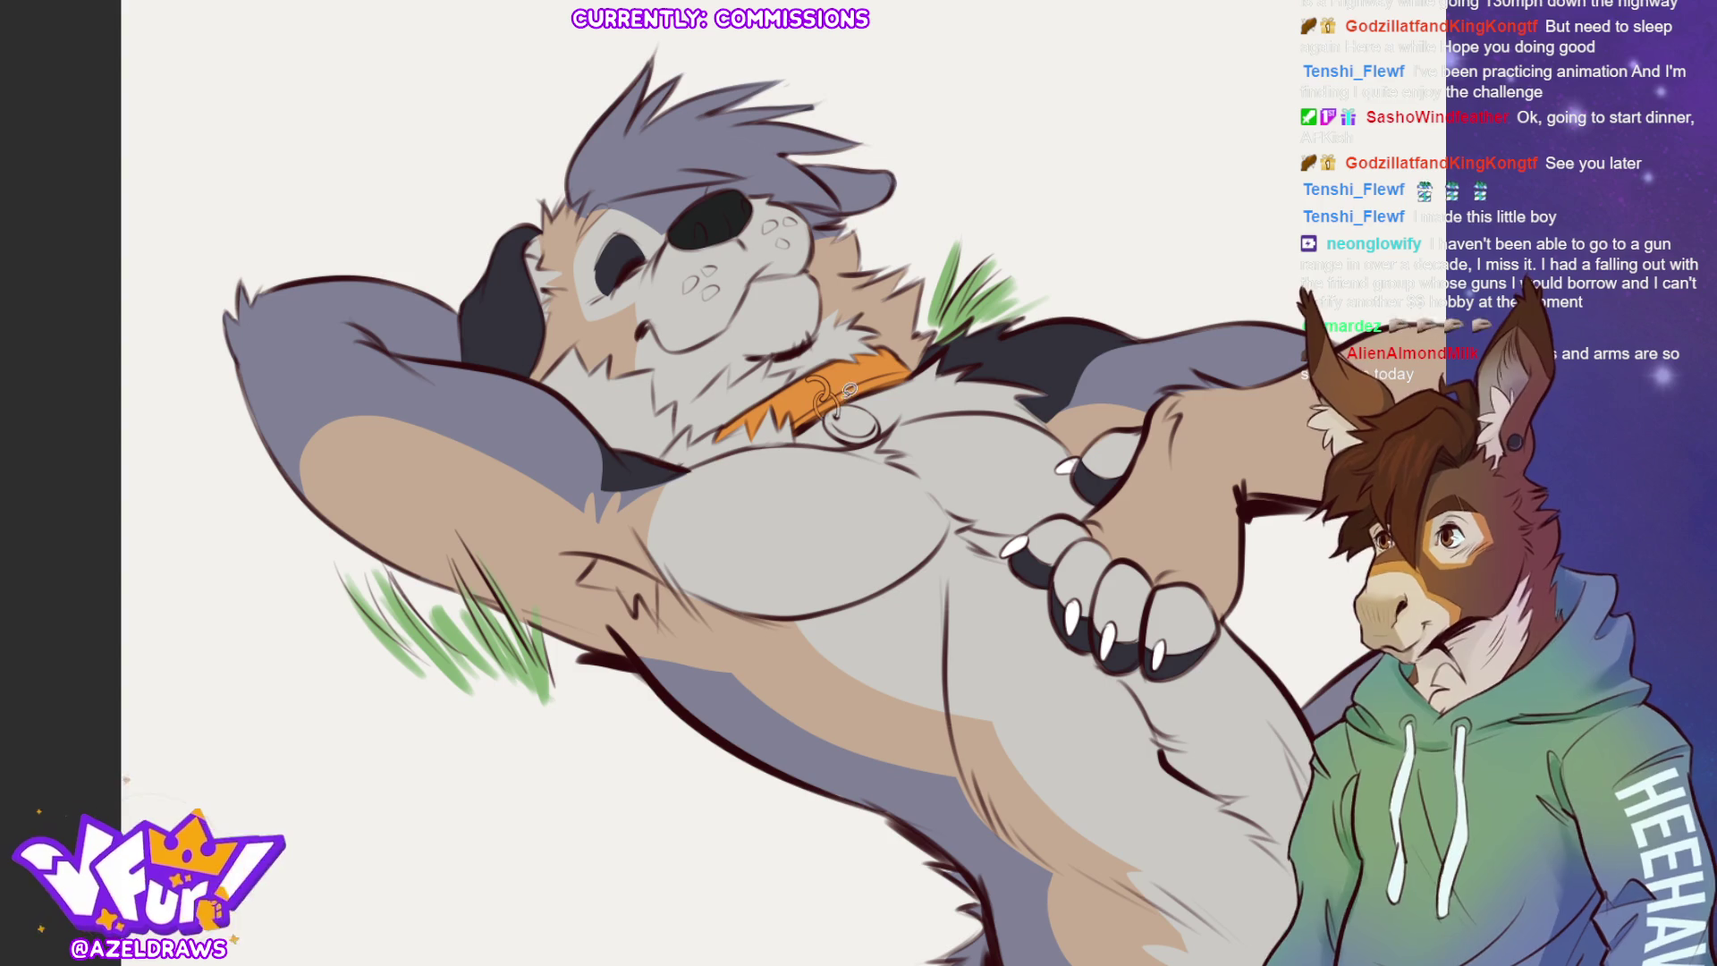
{"action": "mouse_move", "coordinate": [830, 411]}
{"action": "left_mouse_down"}
{"action": "mouse_move", "coordinate": [872, 438]}
{"action": "mouse_move", "coordinate": [888, 428]}
{"action": "mouse_move", "coordinate": [875, 403]}
{"action": "left_mouse_up"}
{"action": "left_click", "coordinate": [854, 420]}
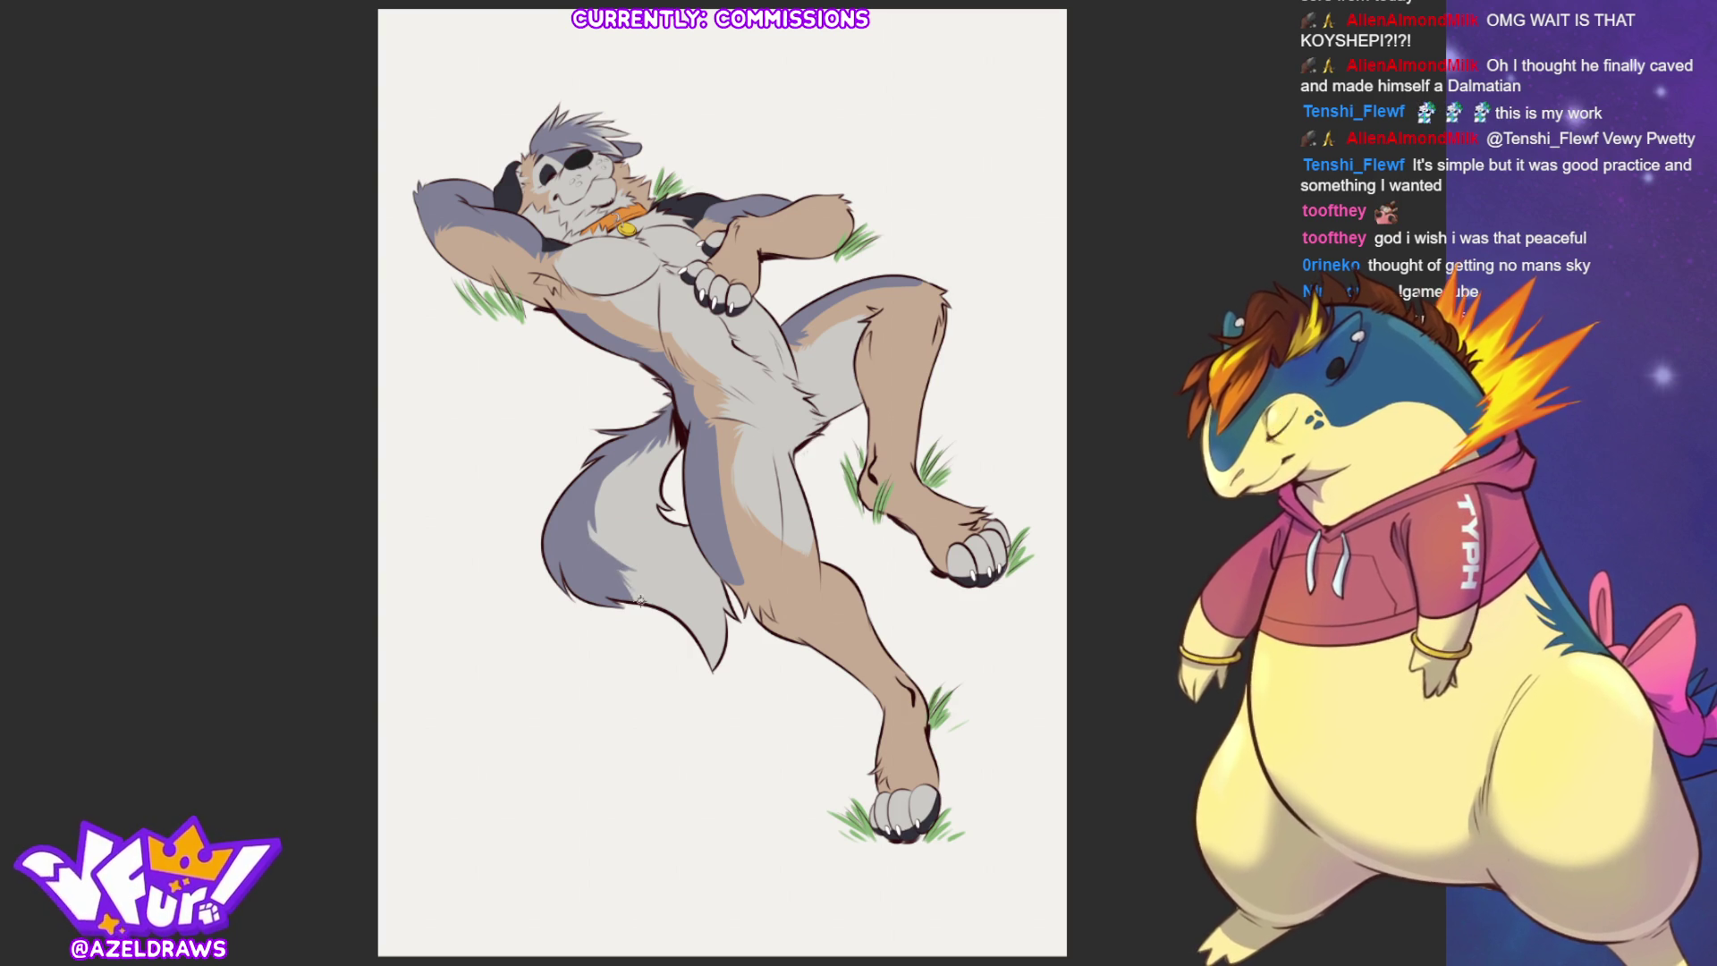
Brush dark charcoal fur strokes down the tail, layering them to deepen the stripe.
{"action": "mouse_move", "coordinate": [635, 603]}
{"action": "left_mouse_down"}
{"action": "mouse_move", "coordinate": [588, 521]}
{"action": "mouse_move", "coordinate": [635, 595]}
{"action": "mouse_move", "coordinate": [628, 573]}
{"action": "left_mouse_up"}
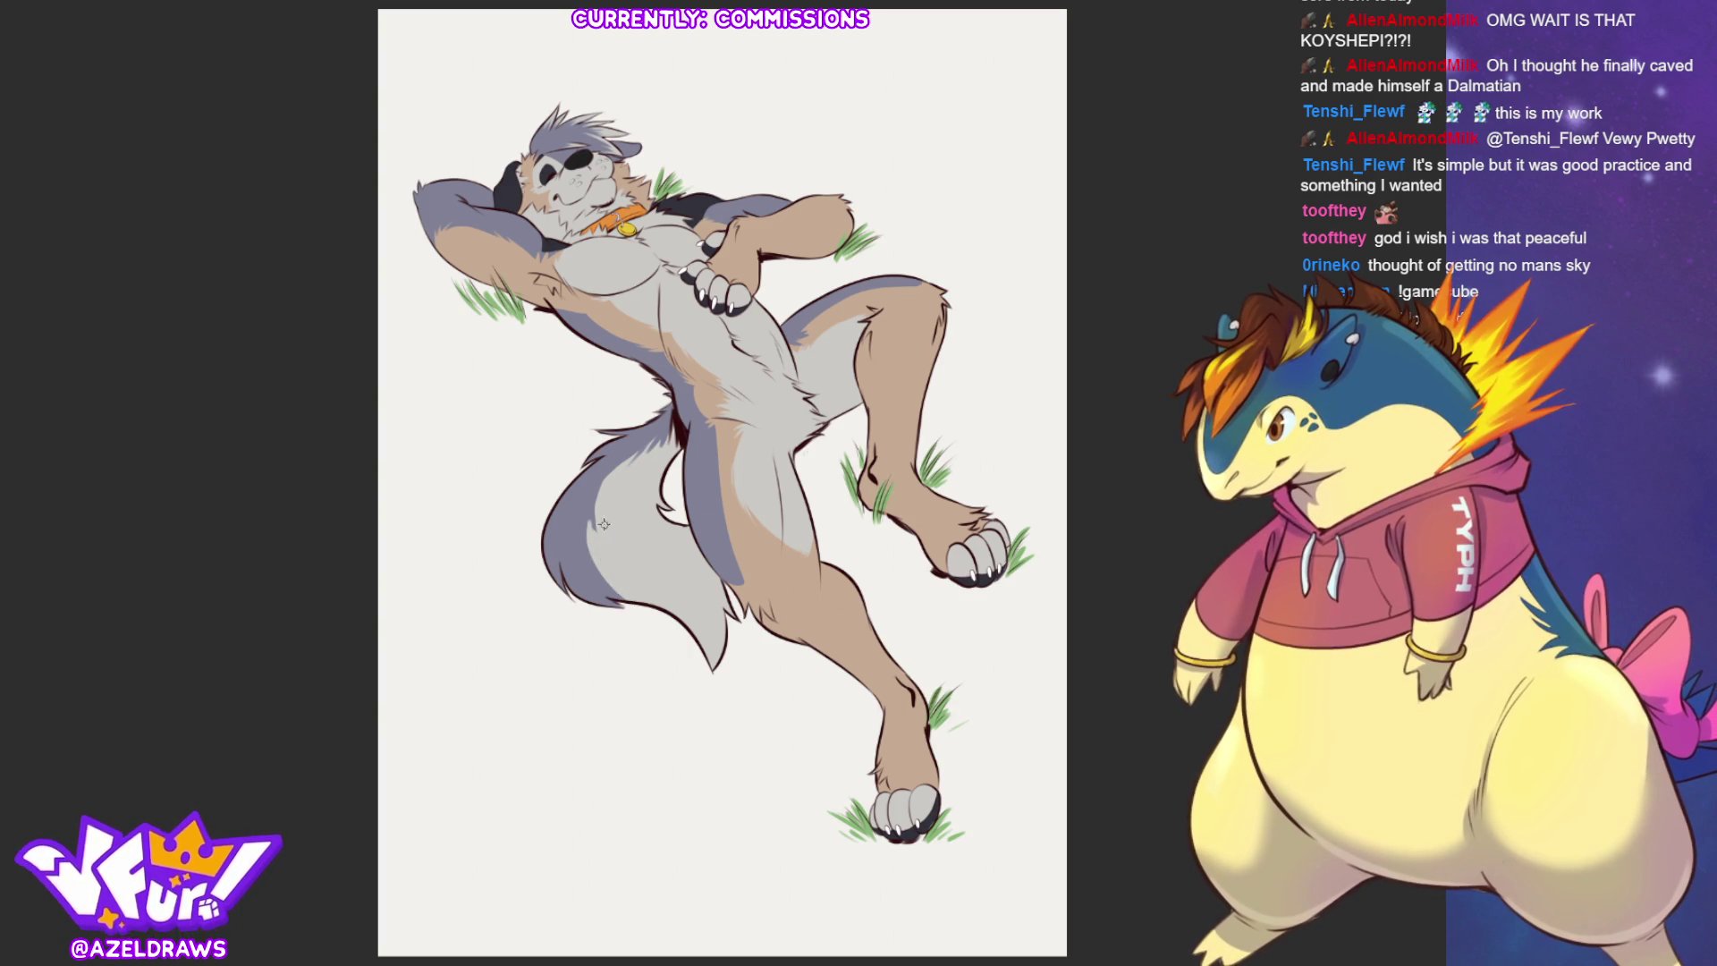
{"action": "left_click_drag", "start_coordinate": [603, 477], "coordinate": [600, 547]}
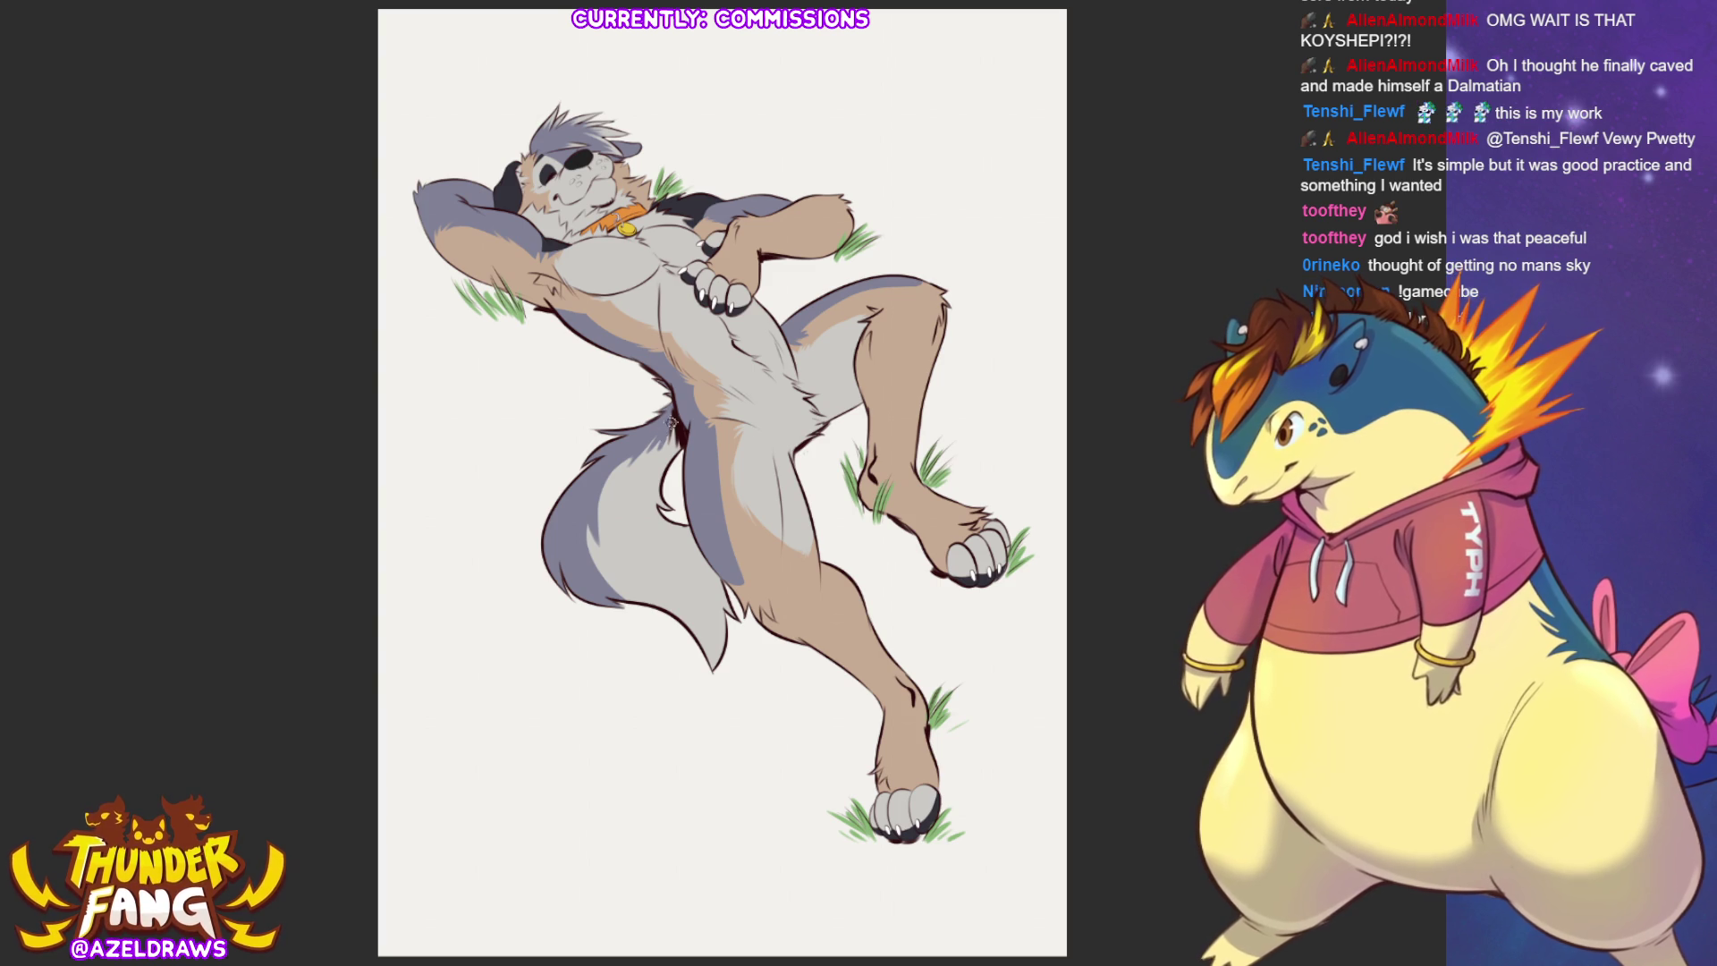
{"action": "mouse_move", "coordinate": [636, 463]}
{"action": "left_mouse_down"}
{"action": "mouse_move", "coordinate": [604, 529]}
{"action": "mouse_move", "coordinate": [617, 601]}
{"action": "left_mouse_up"}
{"action": "mouse_move", "coordinate": [584, 541]}
{"action": "left_mouse_down"}
{"action": "mouse_move", "coordinate": [621, 606]}
{"action": "mouse_move", "coordinate": [630, 596]}
{"action": "mouse_move", "coordinate": [616, 602]}
{"action": "mouse_move", "coordinate": [630, 594]}
{"action": "left_mouse_up"}
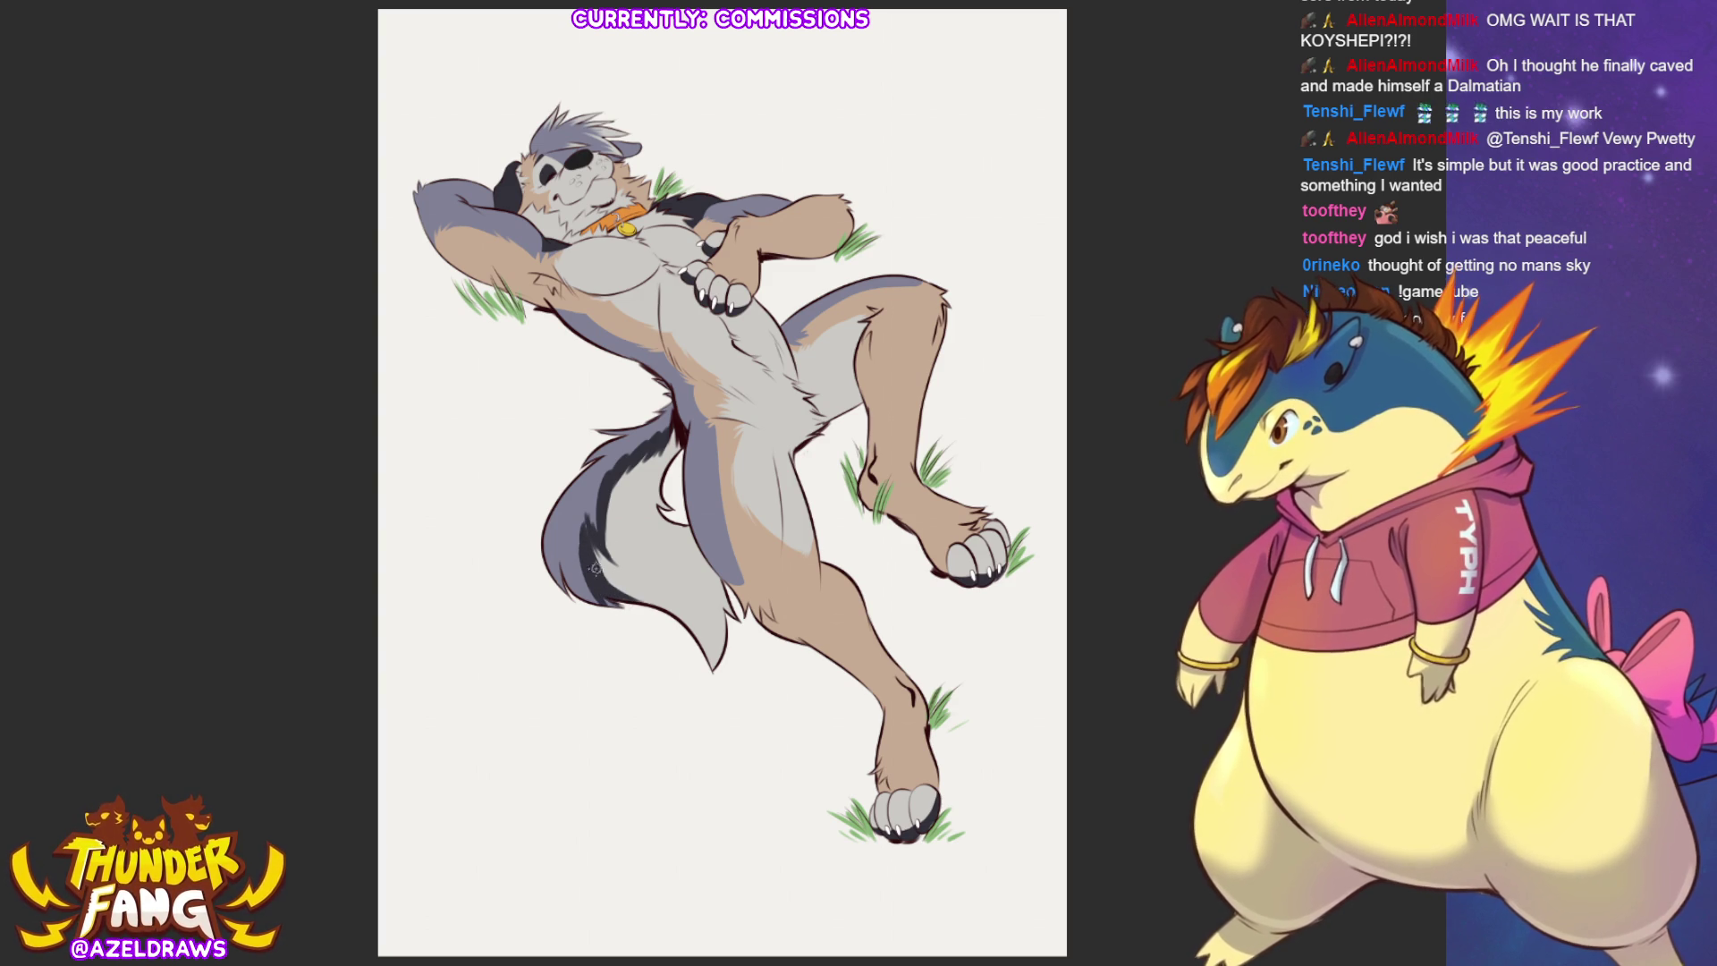
{"action": "mouse_move", "coordinate": [588, 517]}
{"action": "left_mouse_down"}
{"action": "mouse_move", "coordinate": [625, 585]}
{"action": "mouse_move", "coordinate": [596, 586]}
{"action": "left_mouse_up"}
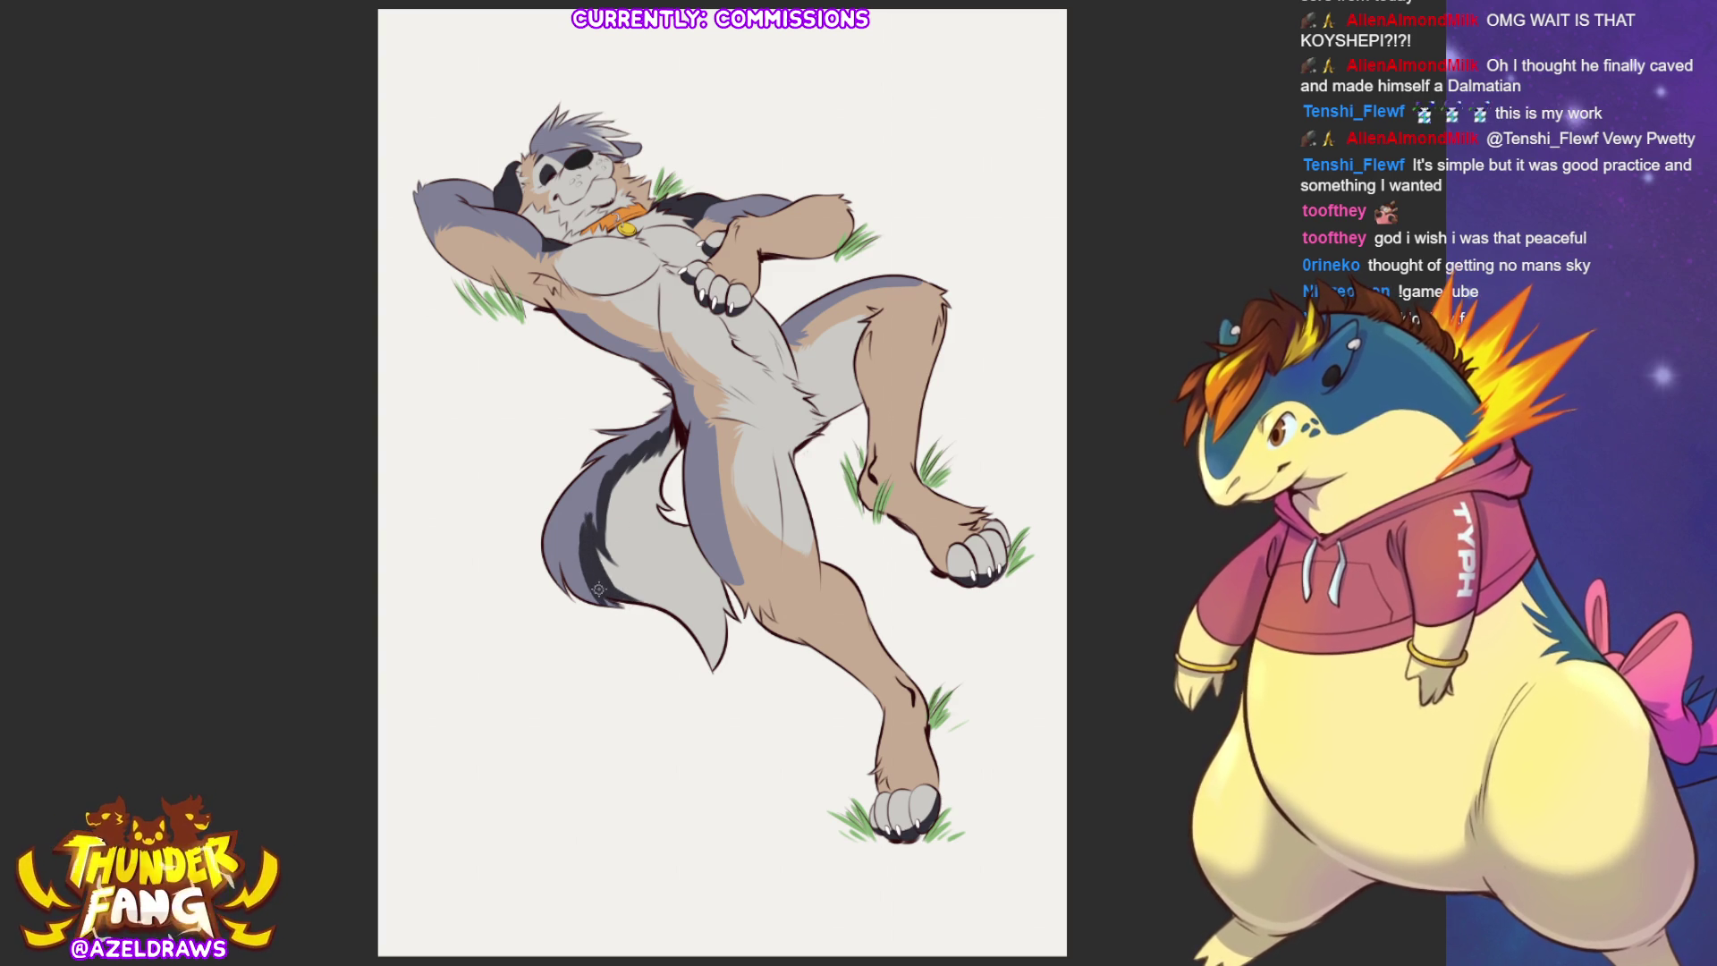
{"action": "left_click_drag", "start_coordinate": [582, 508], "coordinate": [587, 537]}
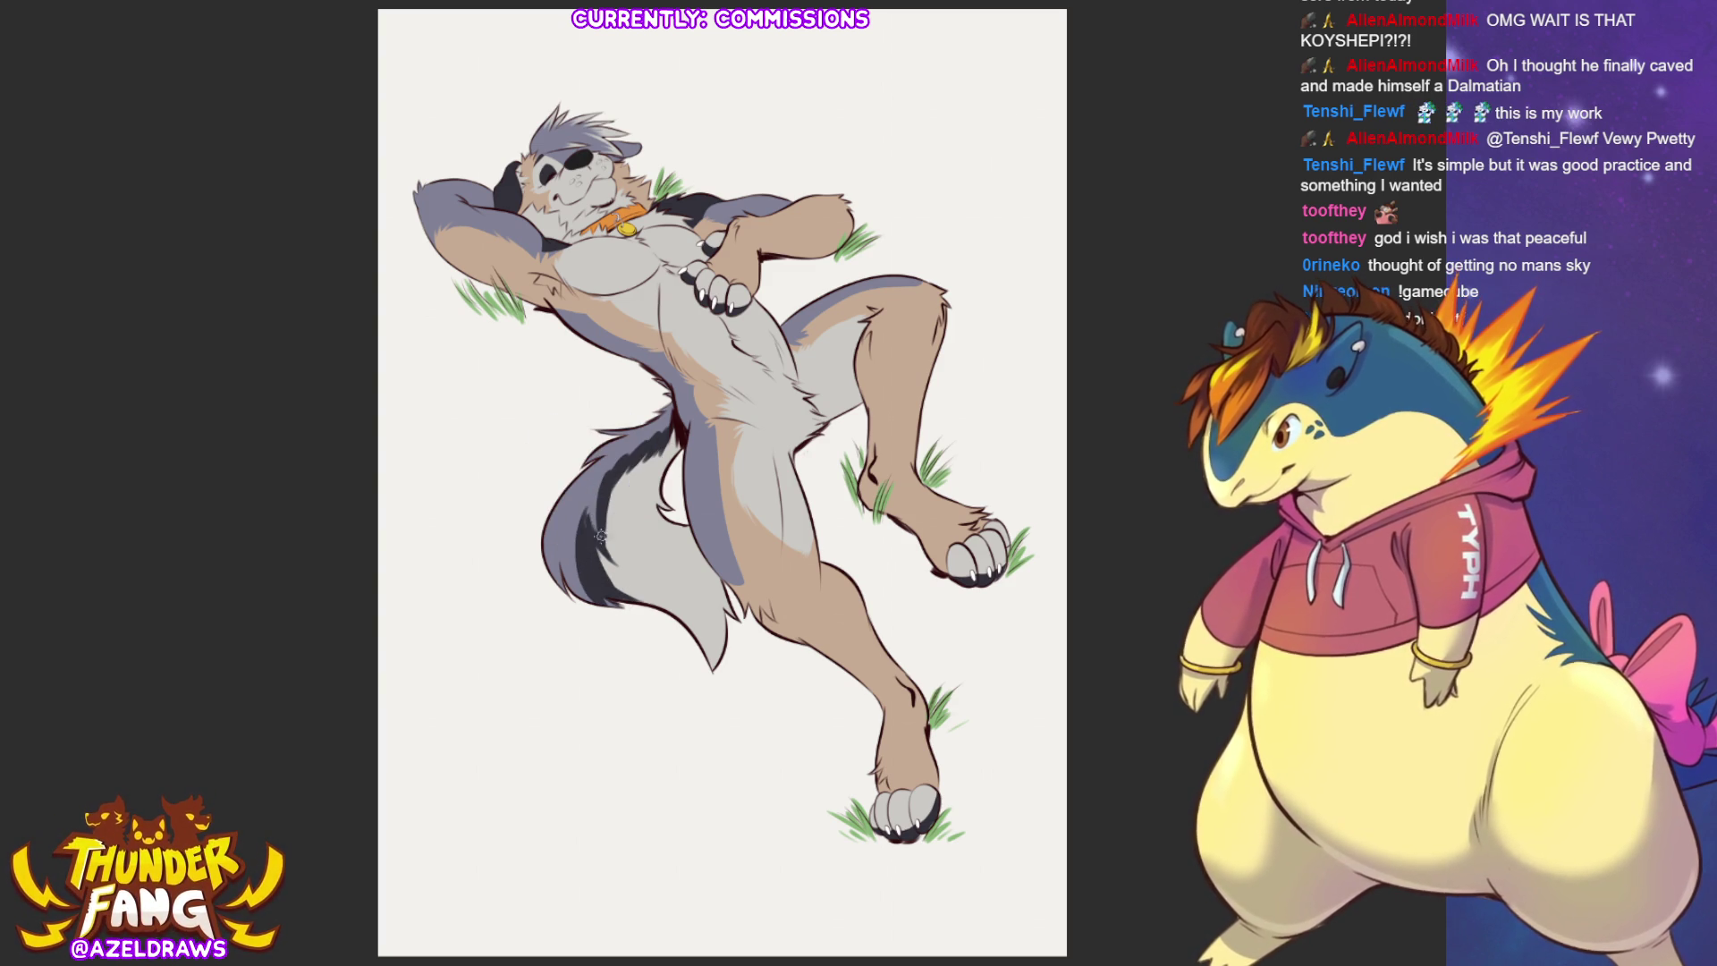
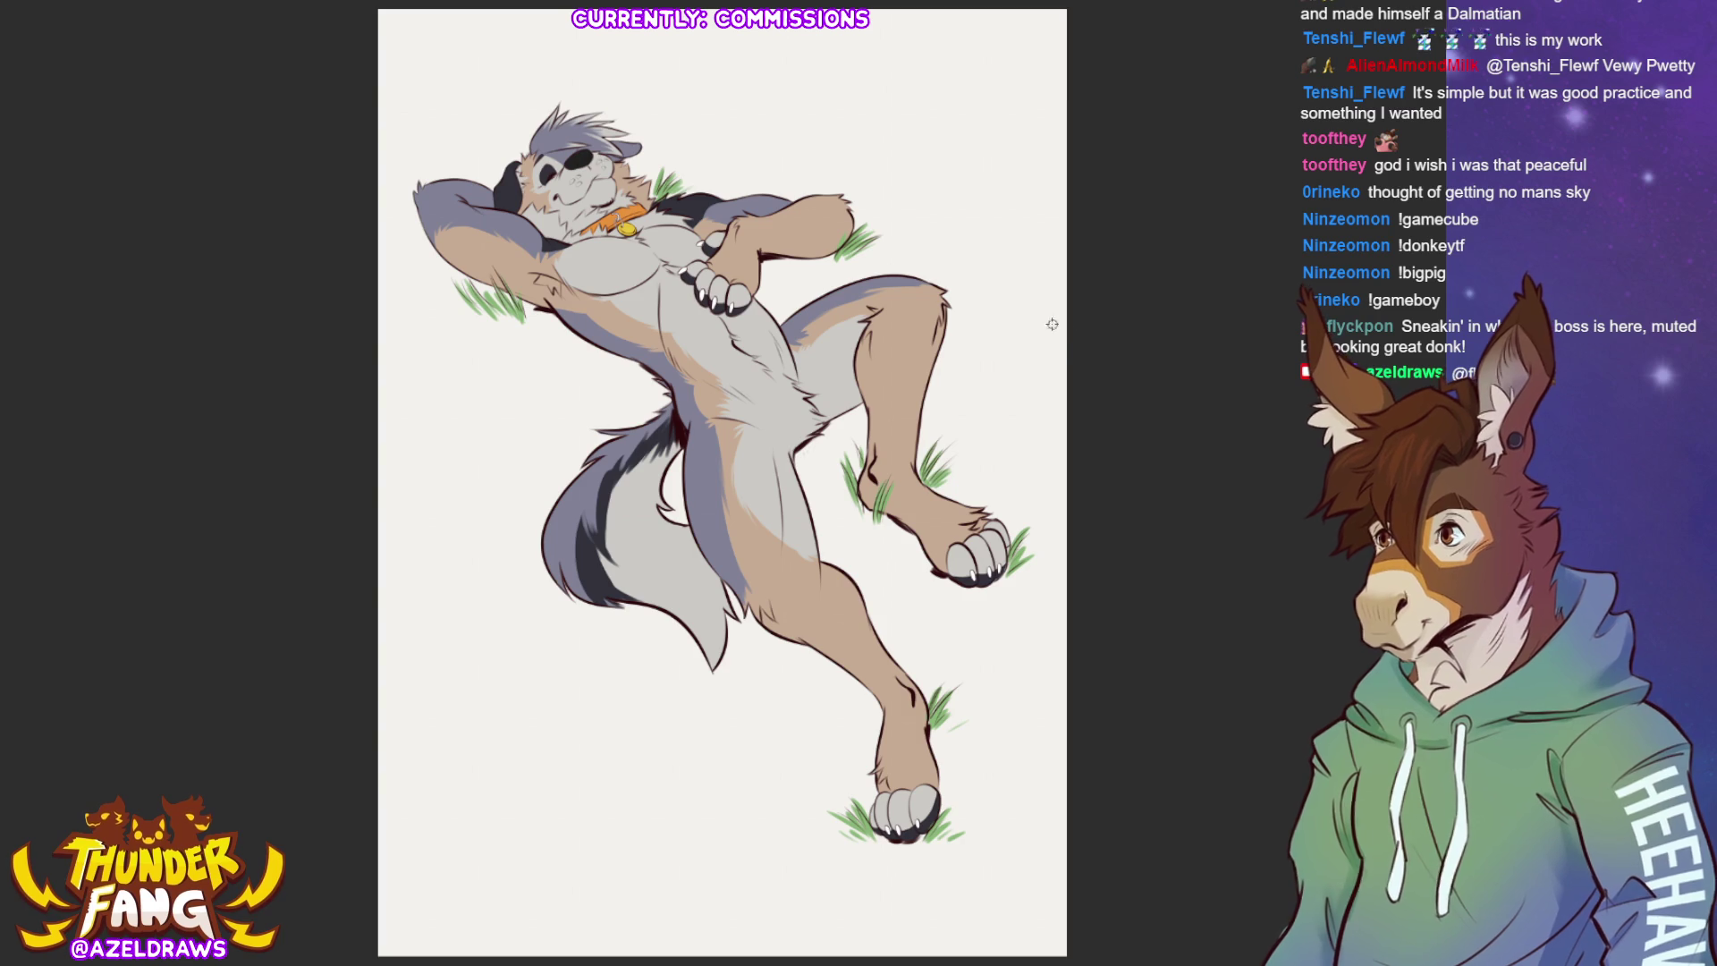
Zoom in on the dog's head and chest and dab a first dark spot on the raised arm.
{"action": "scroll", "coordinate": [523, 140], "scroll_direction": "up", "scroll_amount": 2}
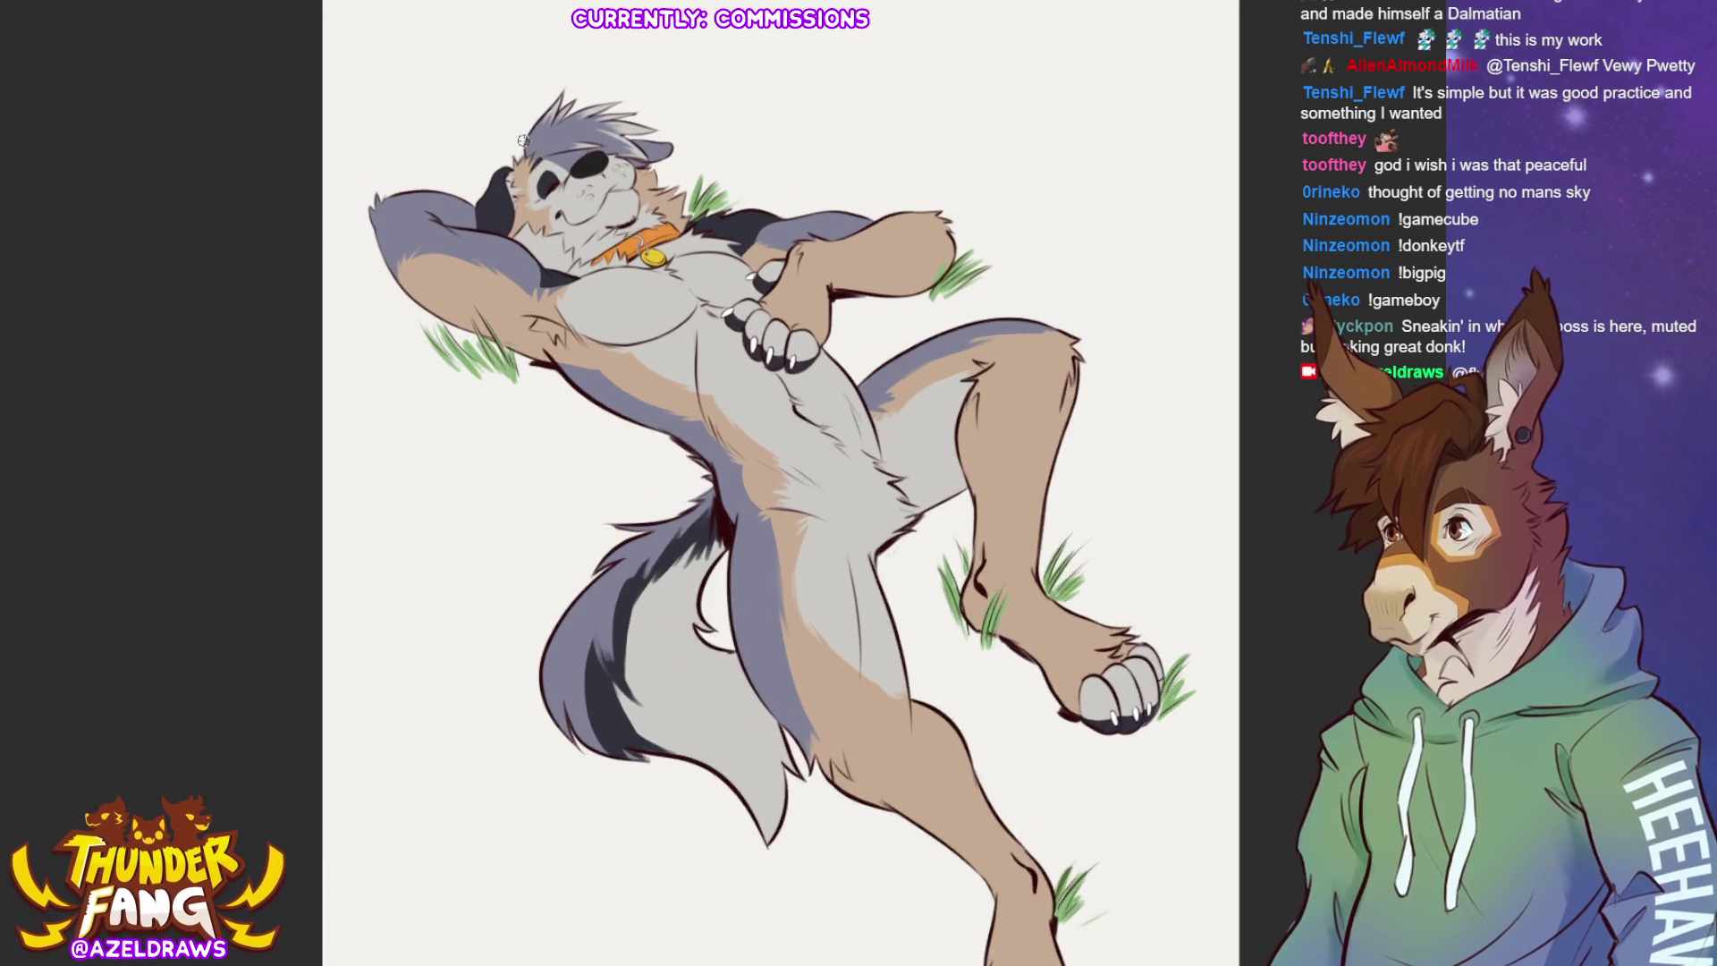
{"action": "scroll", "coordinate": [523, 140], "scroll_direction": "up", "scroll_amount": 1}
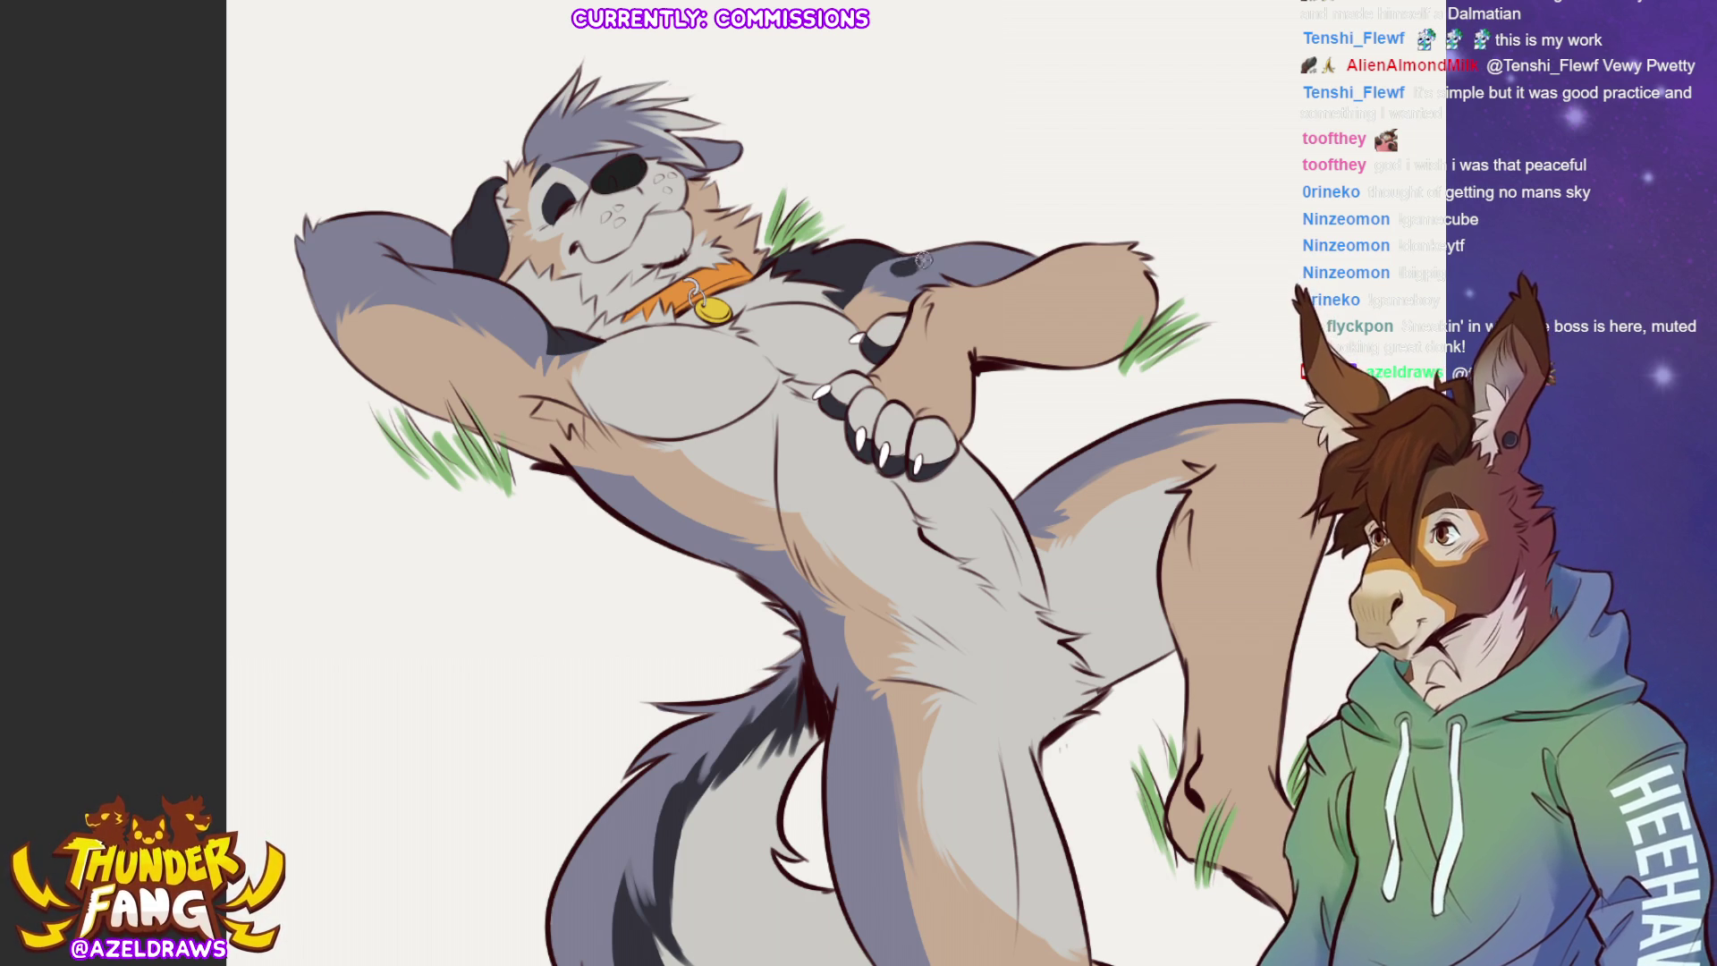
{"action": "left_click", "coordinate": [912, 263]}
Paint dark Dalmatian spots on the raised arm, armpit, side, hip and belly.
{"action": "left_click", "coordinate": [952, 252]}
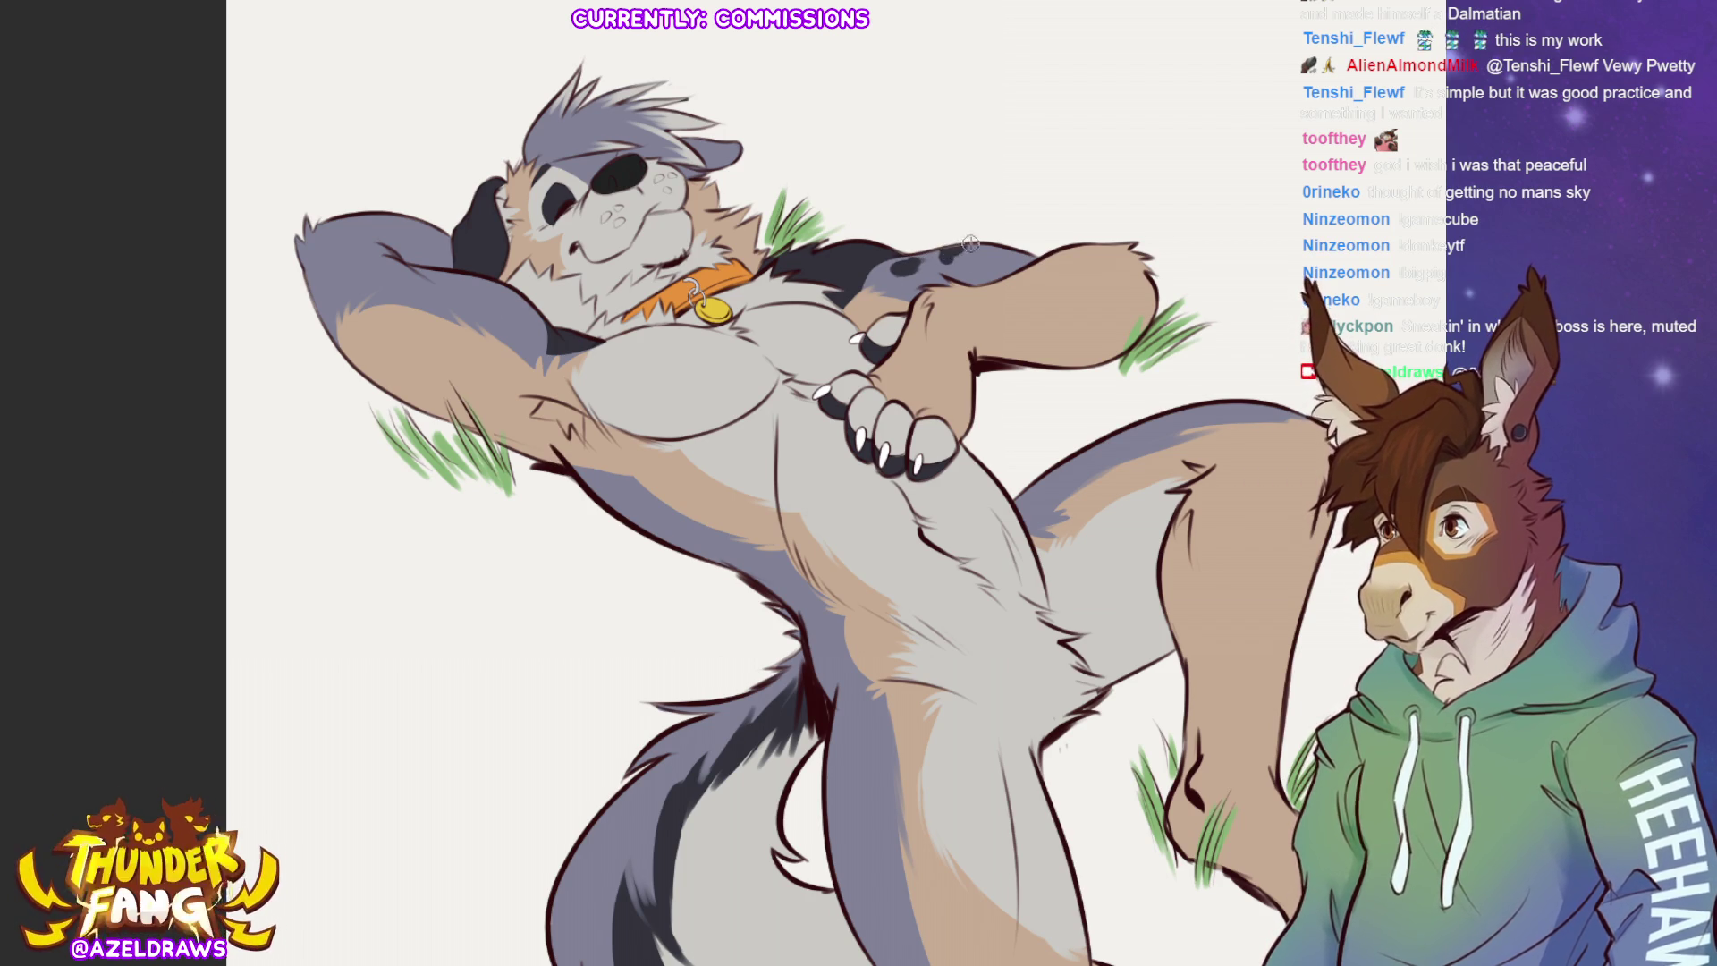
{"action": "left_click", "coordinate": [939, 260]}
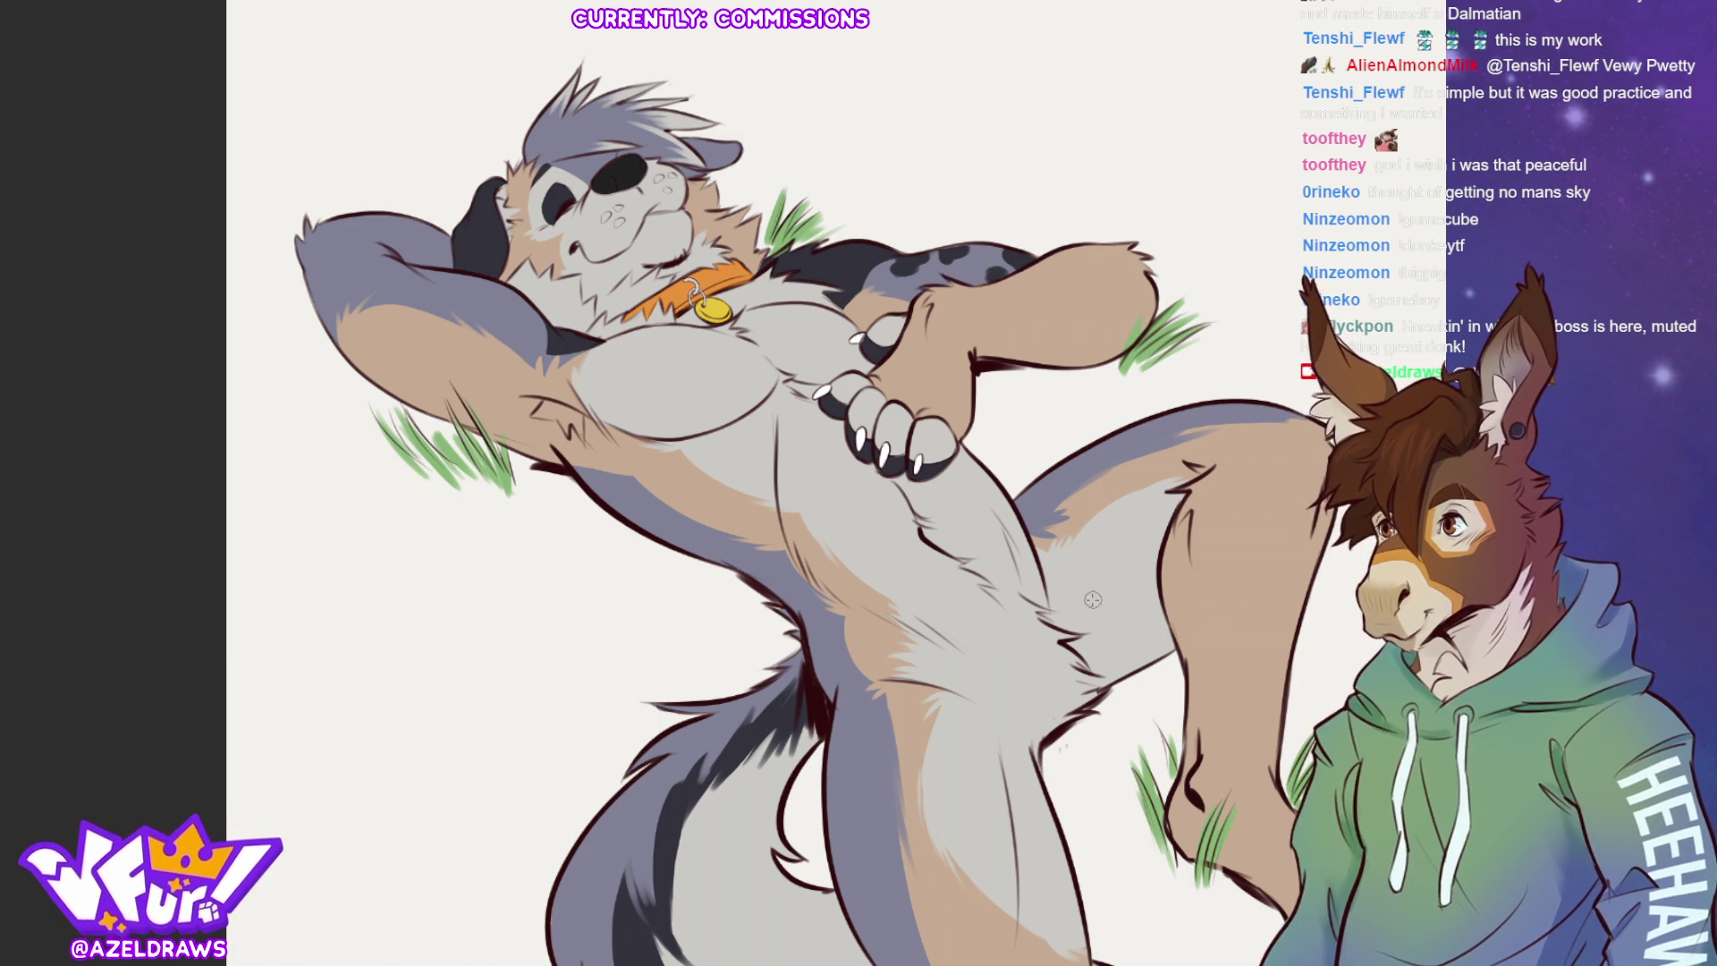
{"action": "mouse_move", "coordinate": [612, 492]}
{"action": "left_mouse_down"}
{"action": "mouse_move", "coordinate": [626, 517]}
{"action": "mouse_move", "coordinate": [607, 501]}
{"action": "mouse_move", "coordinate": [753, 573]}
{"action": "mouse_move", "coordinate": [685, 534]}
{"action": "left_mouse_up"}
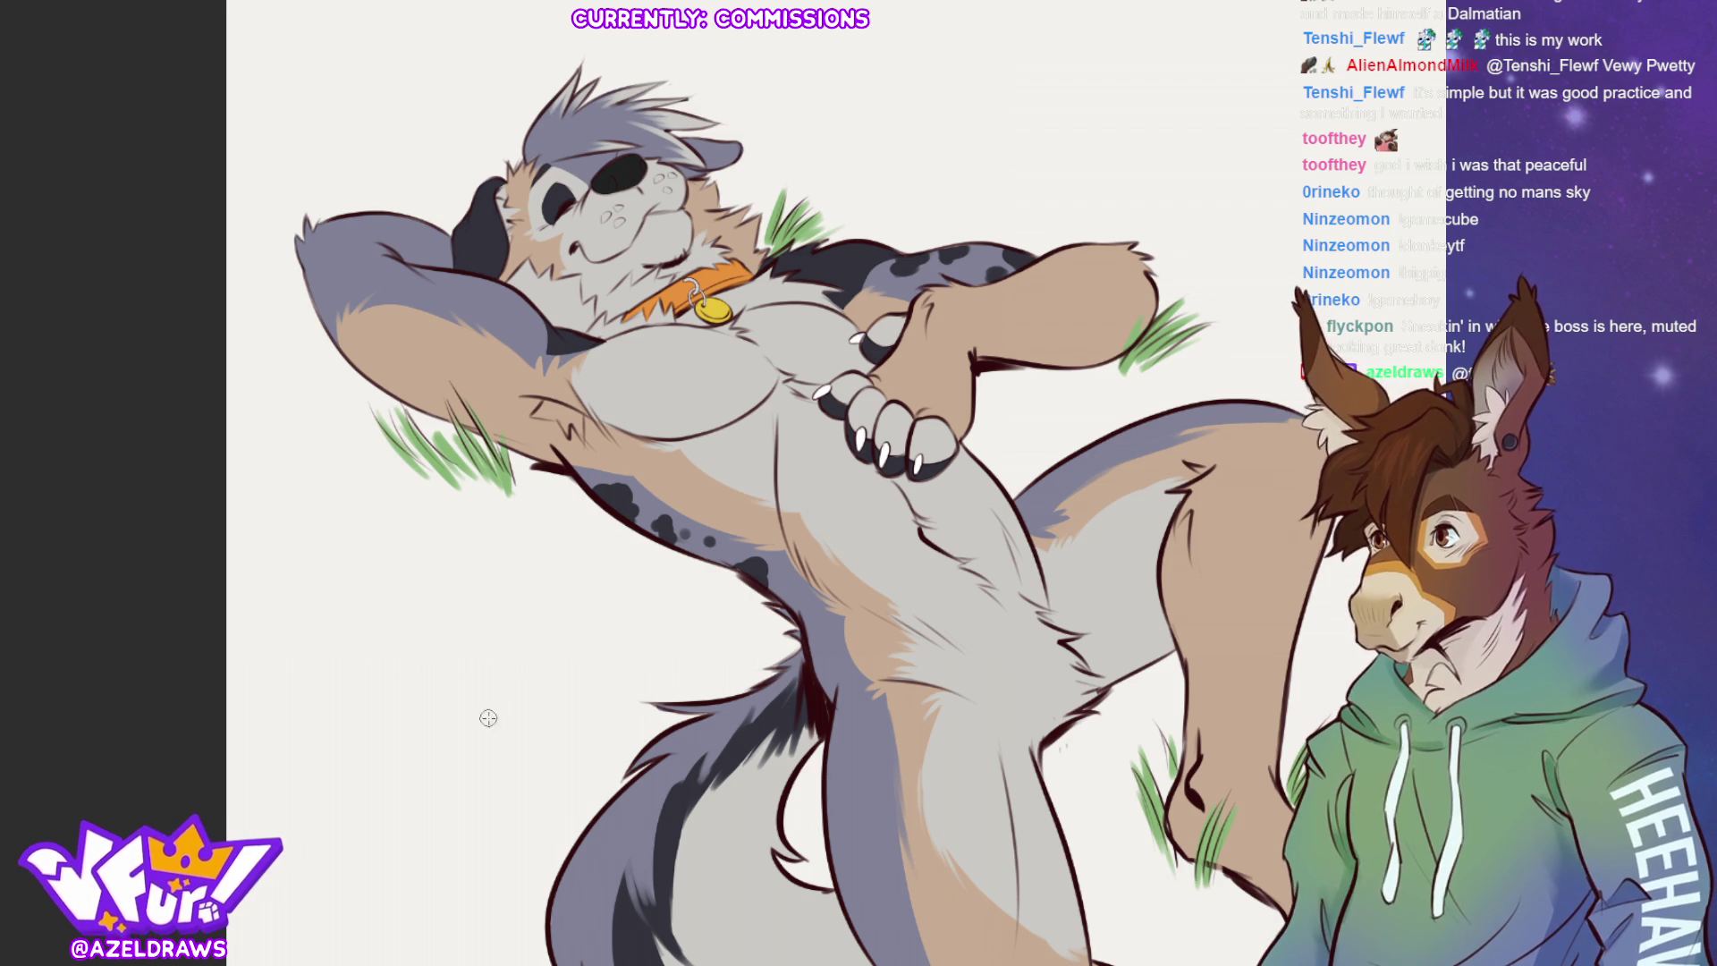
{"action": "mouse_move", "coordinate": [778, 590]}
{"action": "left_mouse_down"}
{"action": "mouse_move", "coordinate": [762, 573]}
{"action": "mouse_move", "coordinate": [812, 637]}
{"action": "mouse_move", "coordinate": [810, 614]}
{"action": "left_mouse_up"}
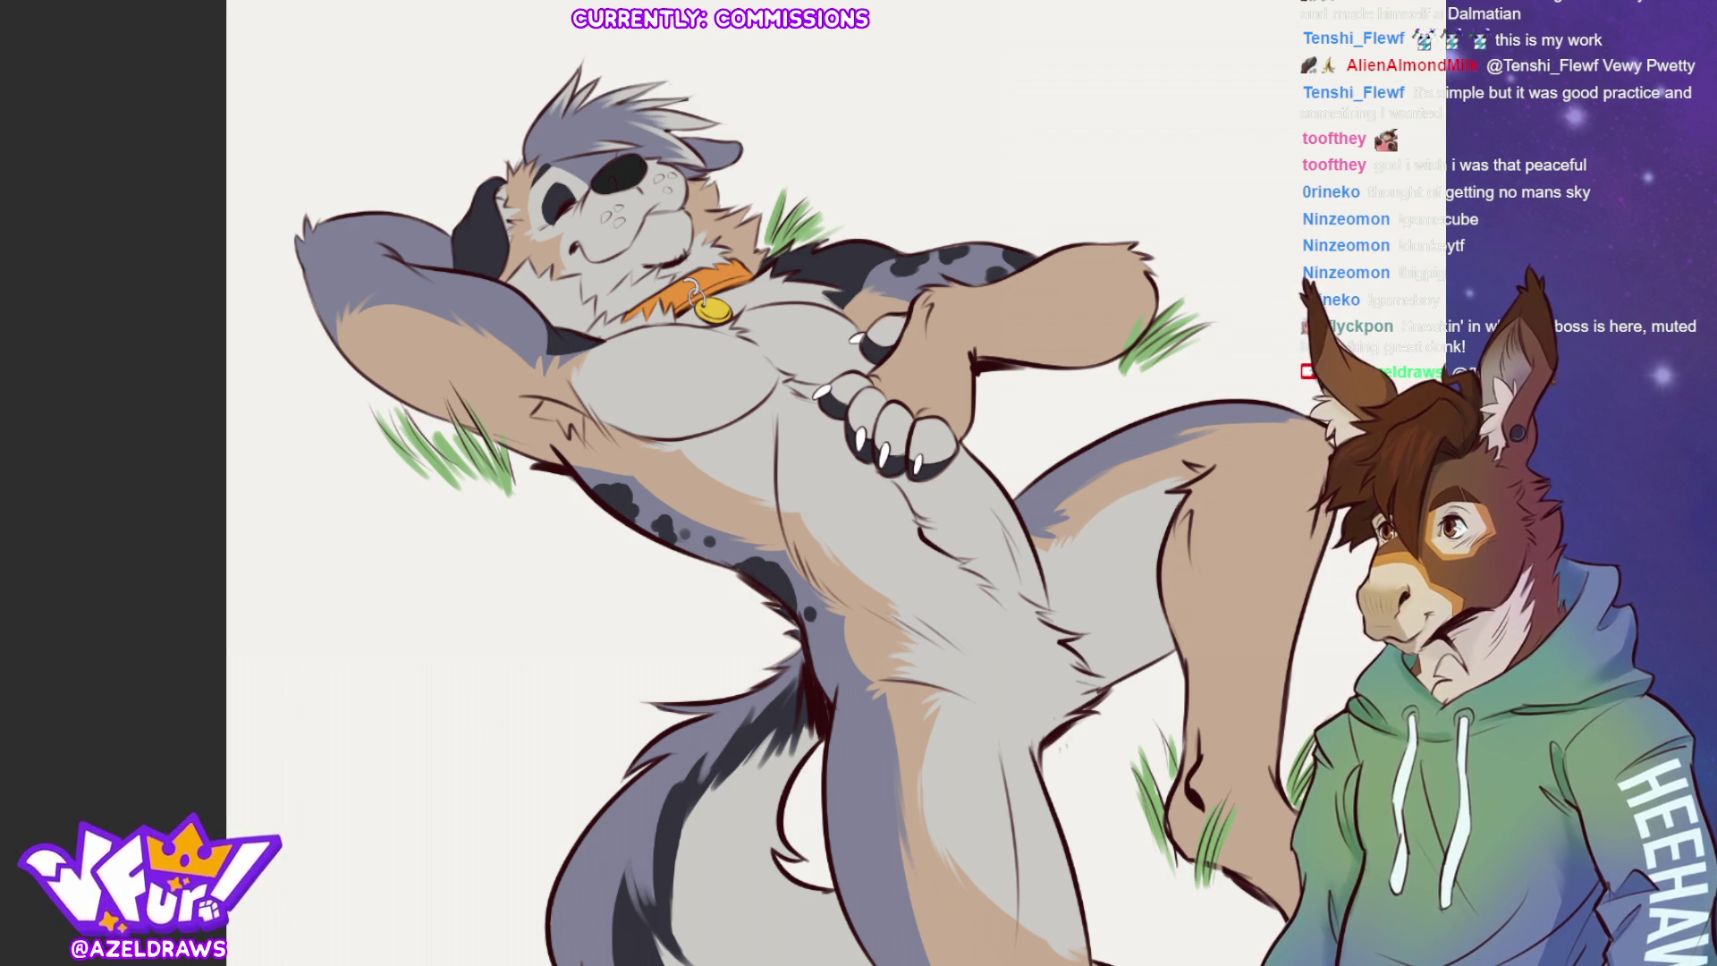
{"action": "mouse_move", "coordinate": [825, 640]}
{"action": "left_mouse_down"}
{"action": "mouse_move", "coordinate": [814, 657]}
{"action": "mouse_move", "coordinate": [823, 635]}
{"action": "mouse_move", "coordinate": [818, 661]}
{"action": "mouse_move", "coordinate": [836, 662]}
{"action": "left_mouse_up"}
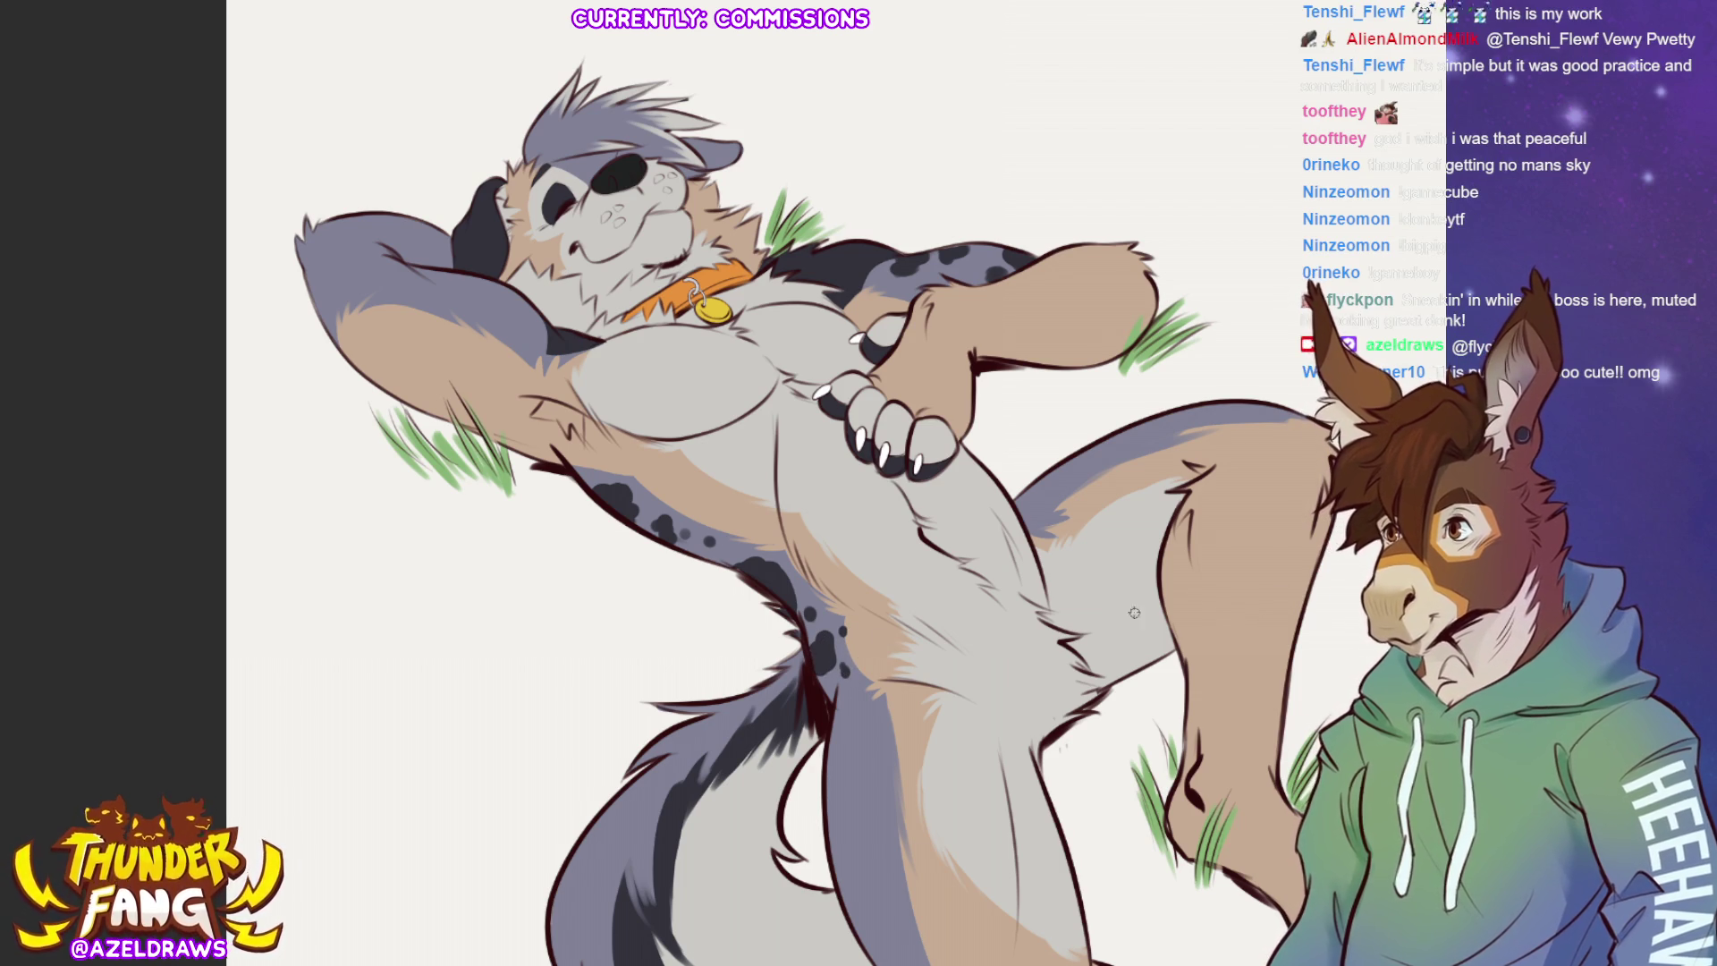
{"action": "left_click_drag", "start_coordinate": [776, 530], "coordinate": [774, 535]}
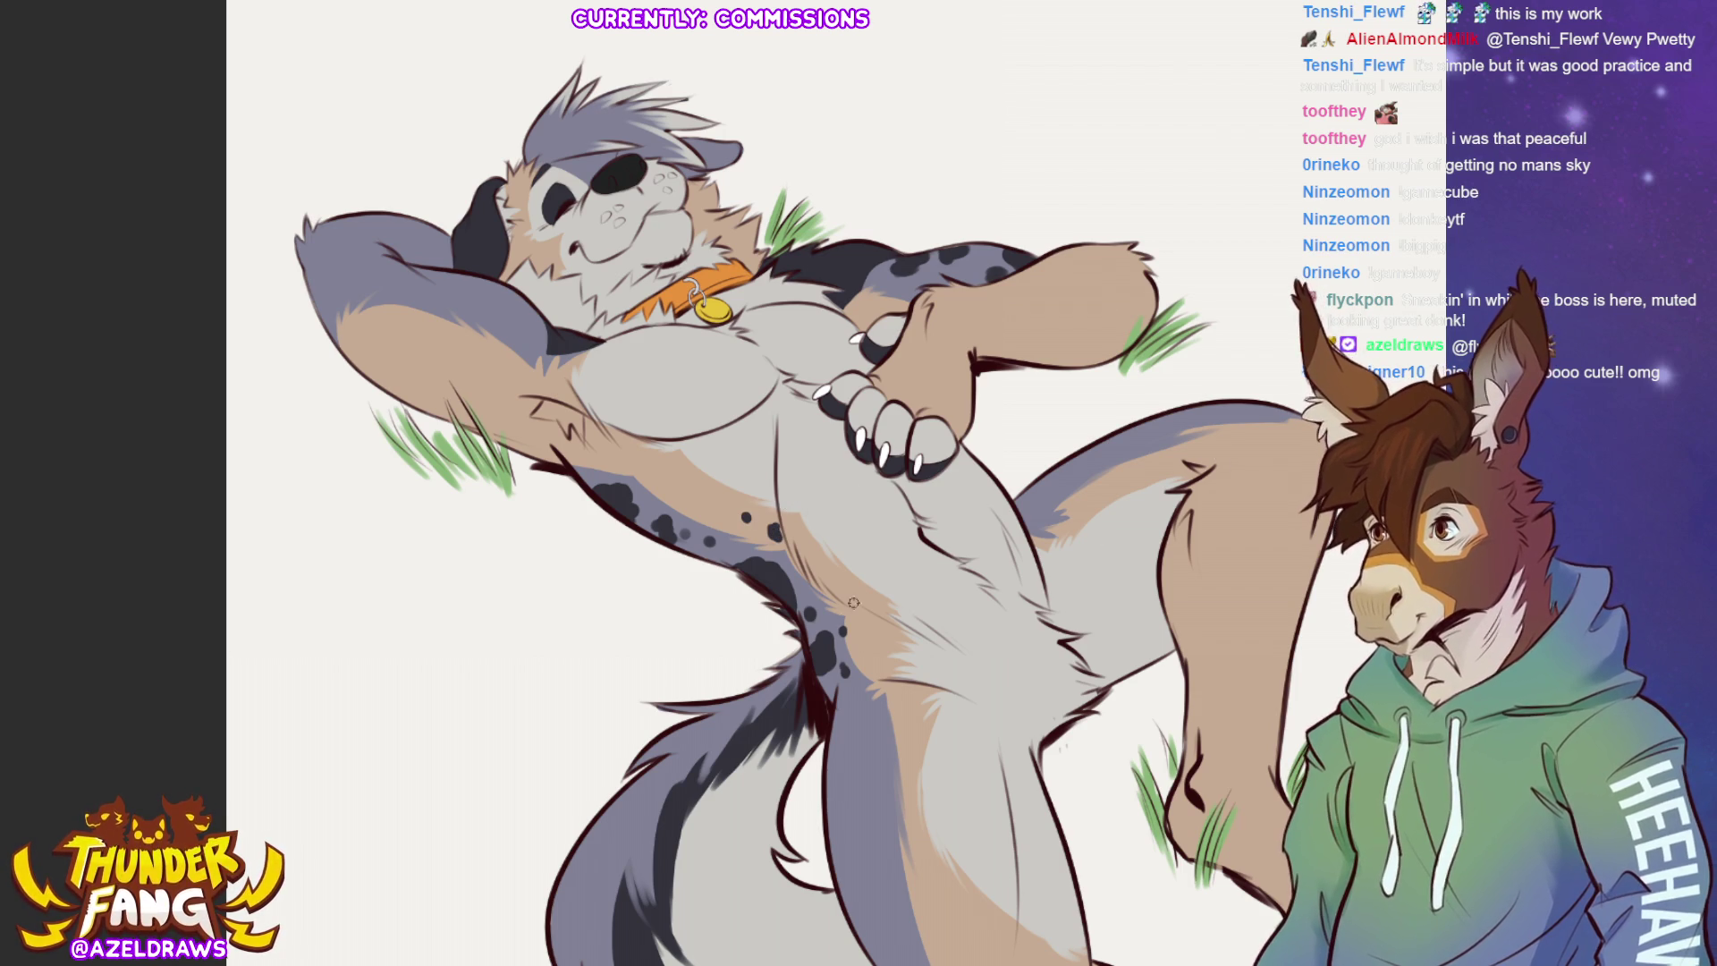
{"action": "left_click_drag", "start_coordinate": [737, 517], "coordinate": [750, 523]}
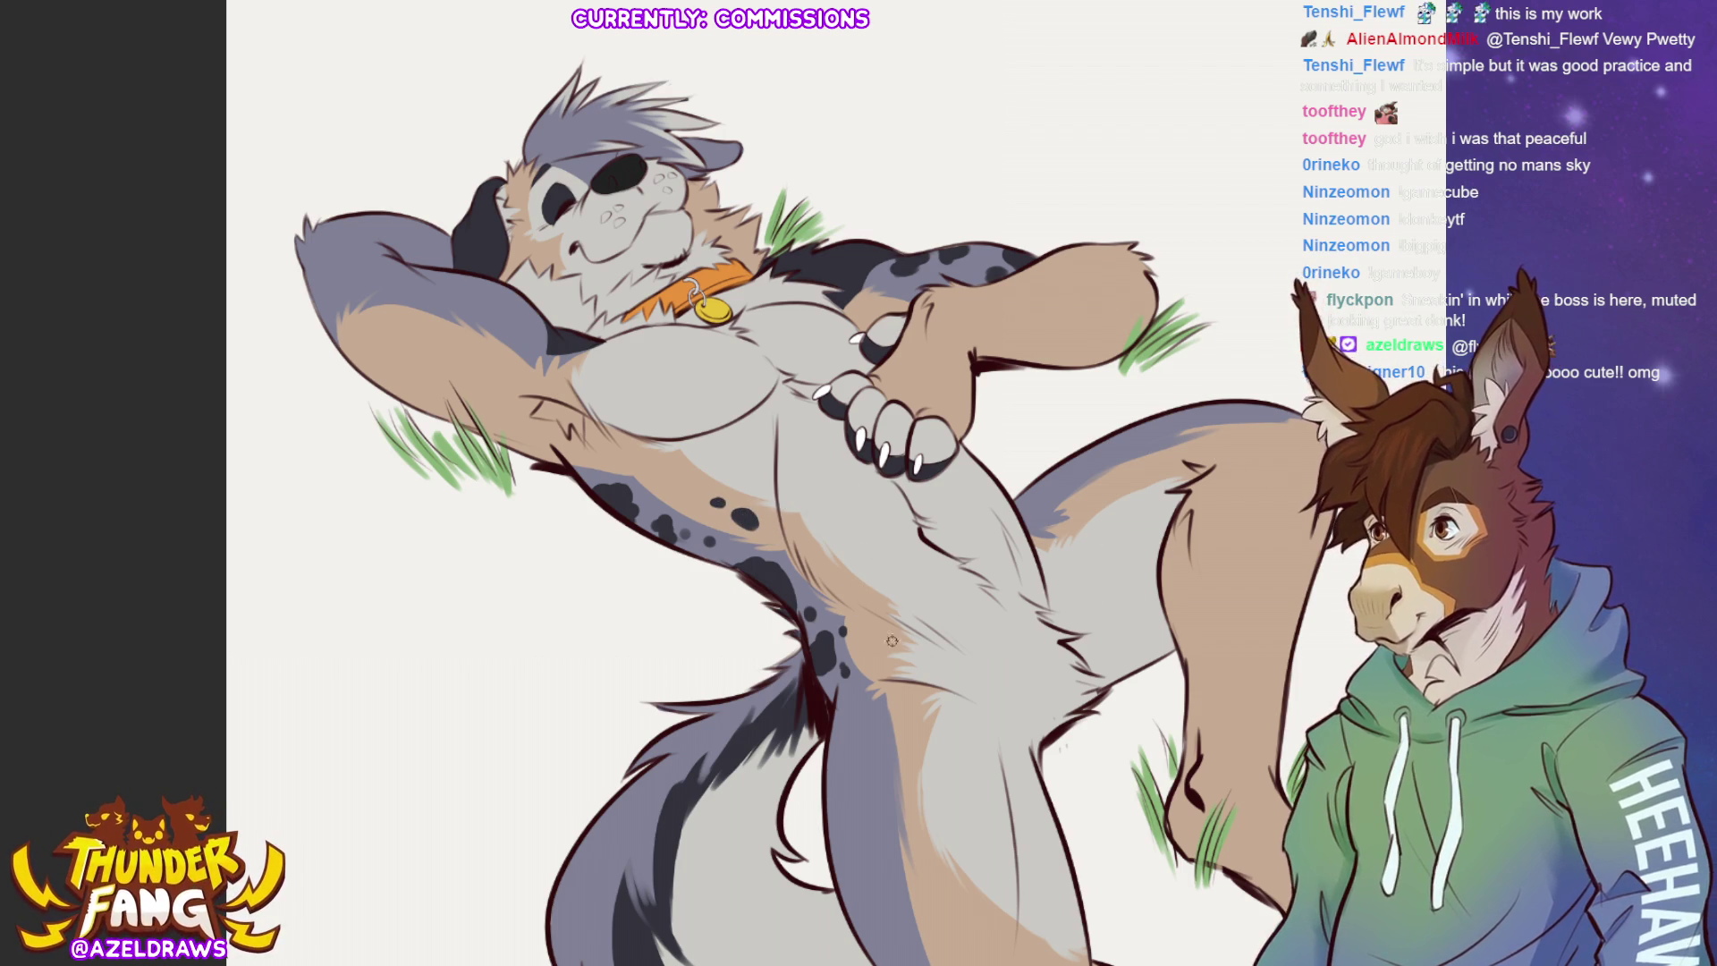
{"action": "left_click_drag", "start_coordinate": [870, 632], "coordinate": [872, 639]}
{"action": "left_click", "coordinate": [846, 585]}
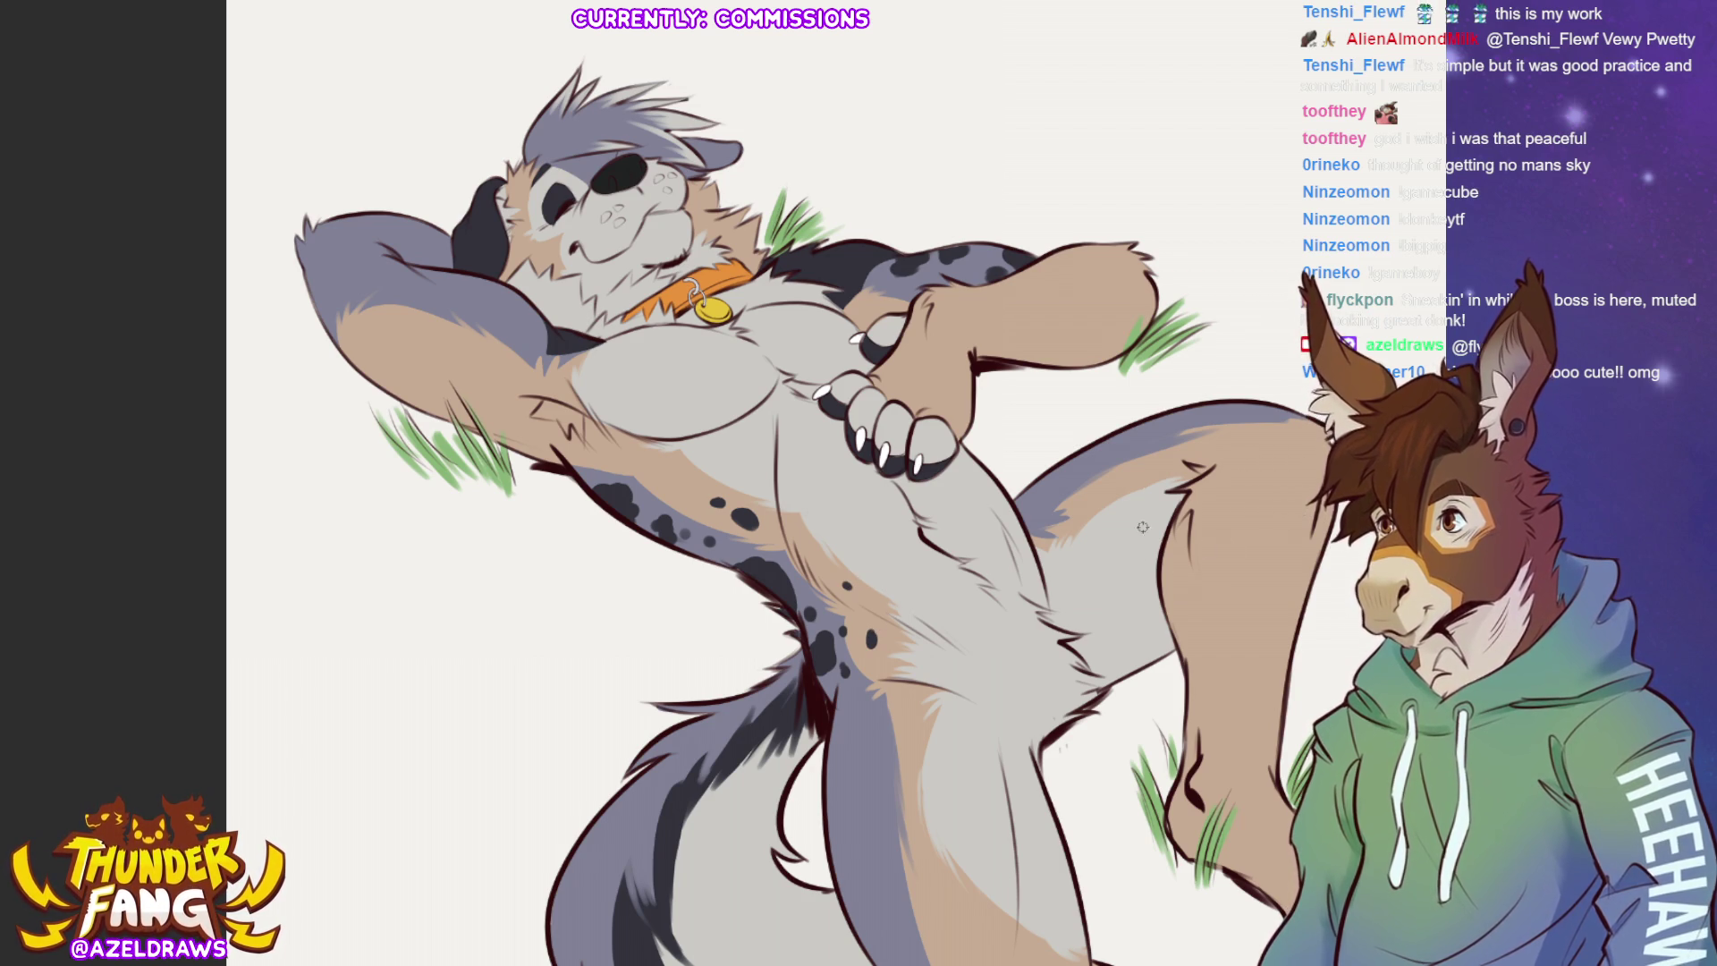
Spot the raised leg, shade the elbow darker grey, and add more arm and side spots.
{"action": "mouse_move", "coordinate": [1058, 476]}
{"action": "left_mouse_down"}
{"action": "mouse_move", "coordinate": [1118, 434]}
{"action": "mouse_move", "coordinate": [1064, 467]}
{"action": "left_mouse_up"}
{"action": "mouse_move", "coordinate": [1150, 433]}
{"action": "left_mouse_down"}
{"action": "mouse_move", "coordinate": [1167, 434]}
{"action": "mouse_move", "coordinate": [1134, 465]}
{"action": "left_mouse_up"}
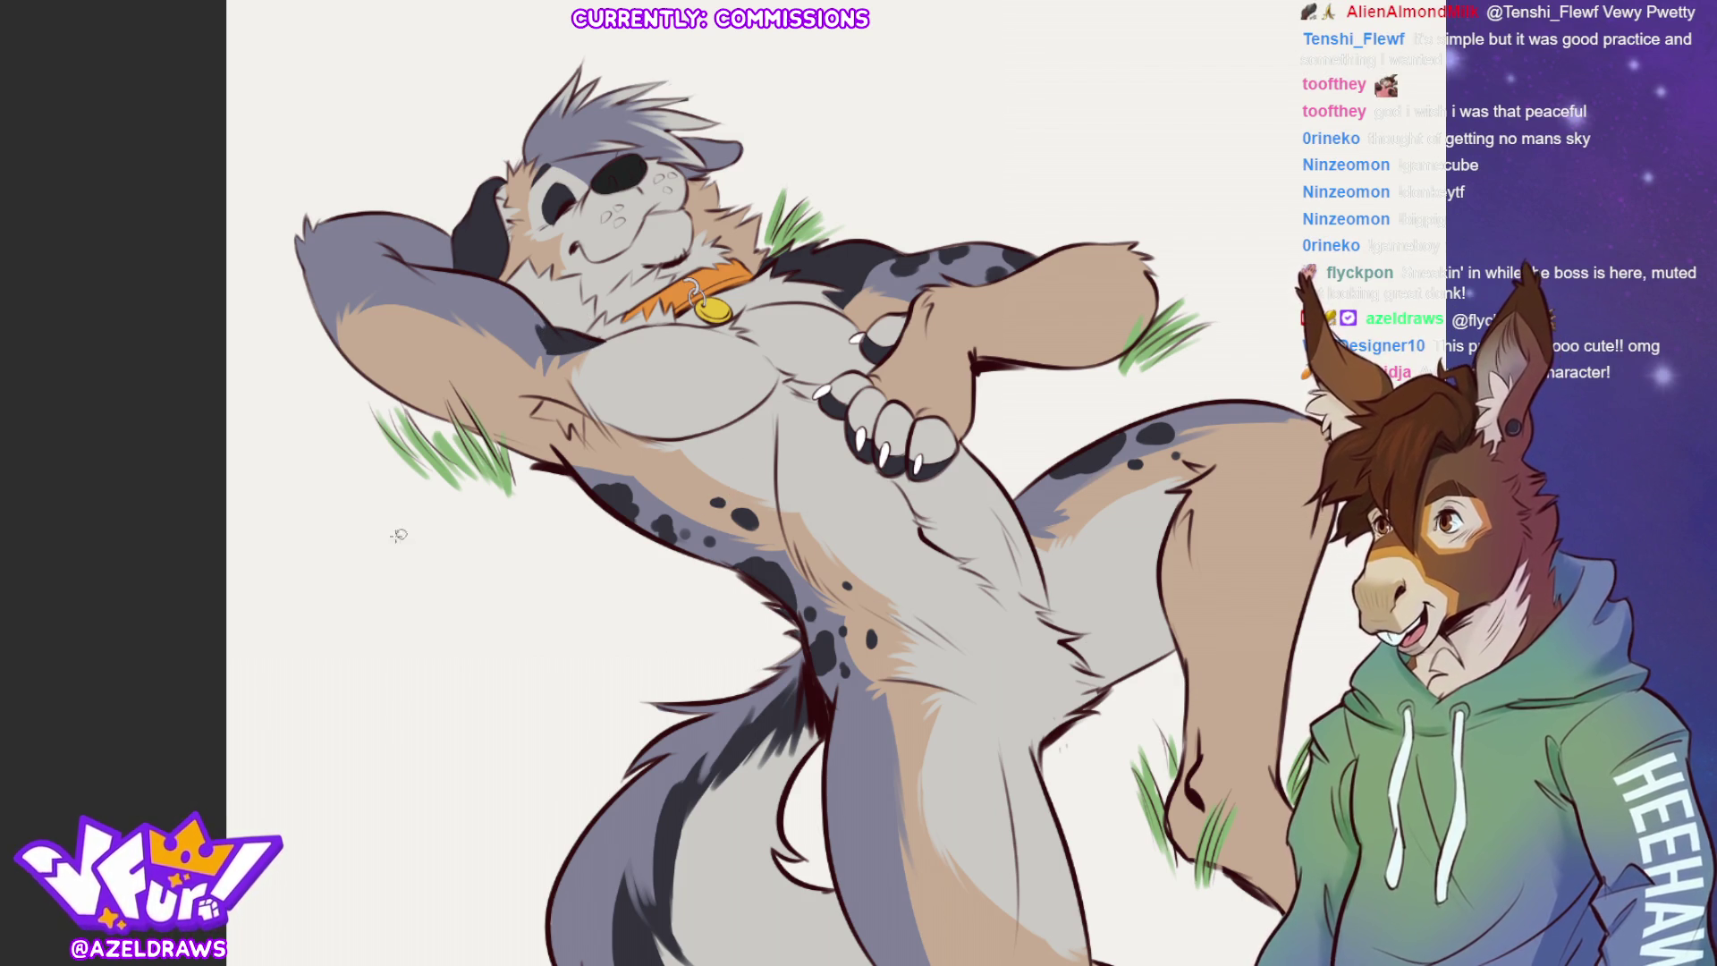
{"action": "mouse_move", "coordinate": [336, 262]}
{"action": "left_mouse_down"}
{"action": "mouse_move", "coordinate": [314, 290]}
{"action": "mouse_move", "coordinate": [338, 255]}
{"action": "mouse_move", "coordinate": [400, 284]}
{"action": "mouse_move", "coordinate": [427, 275]}
{"action": "mouse_move", "coordinate": [391, 299]}
{"action": "mouse_move", "coordinate": [501, 304]}
{"action": "left_mouse_up"}
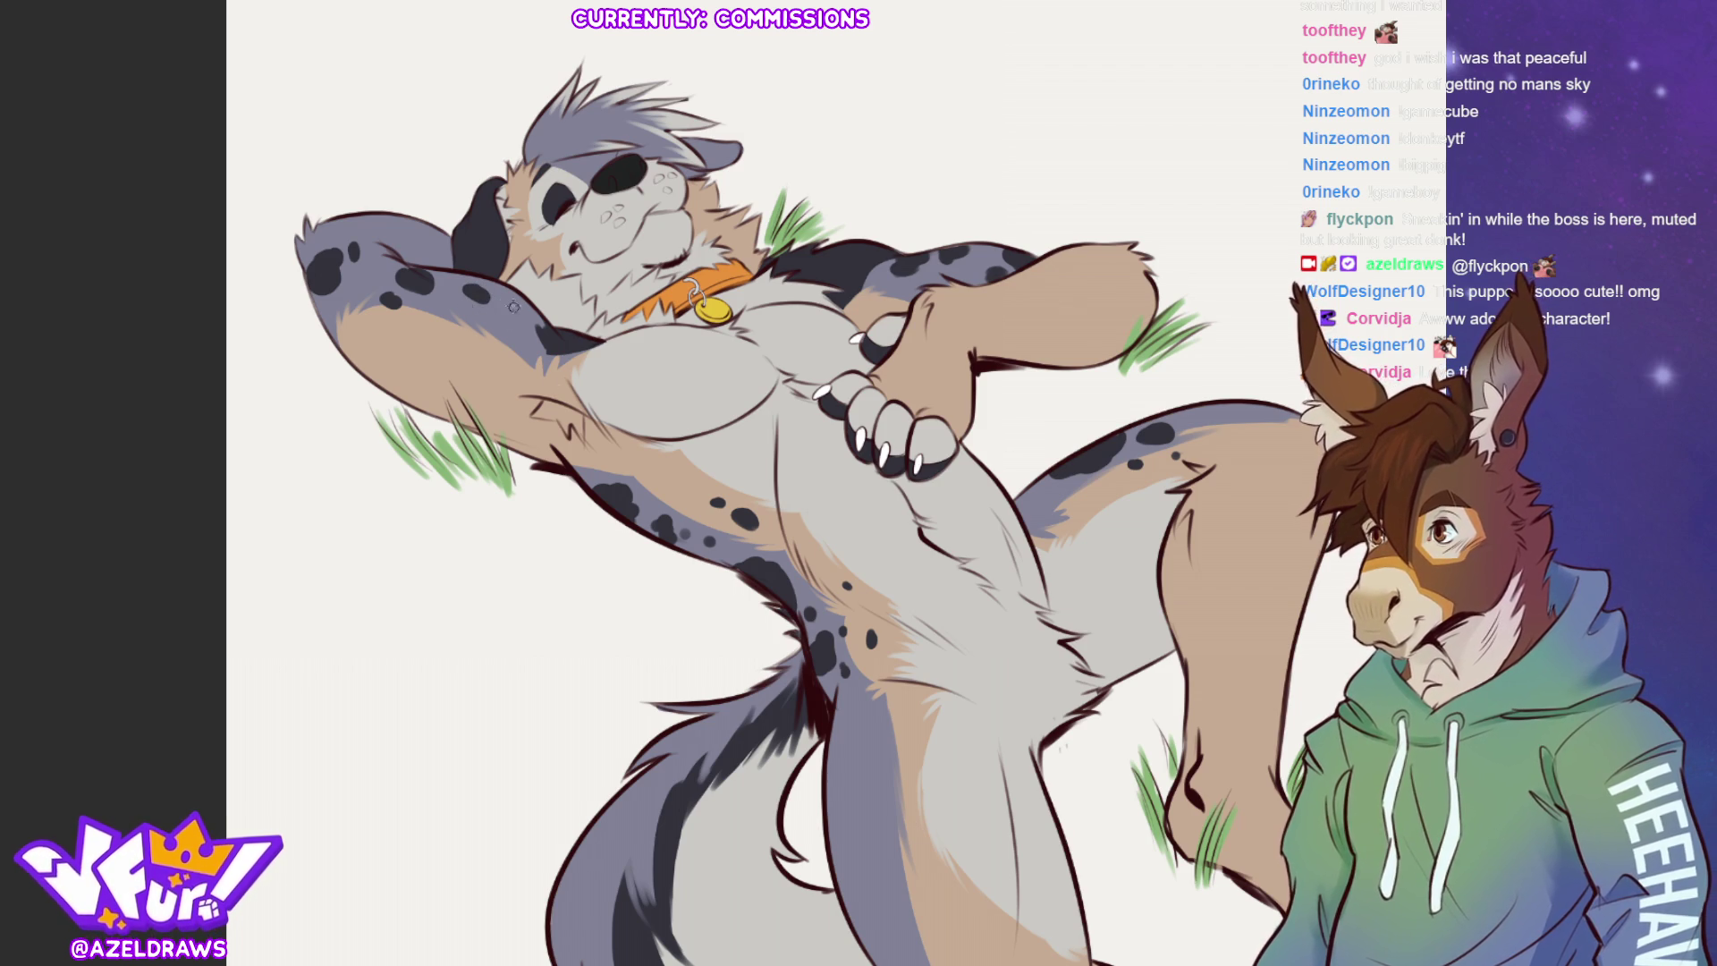
{"action": "left_click", "coordinate": [454, 307]}
{"action": "key", "text": "ctrl+z"}
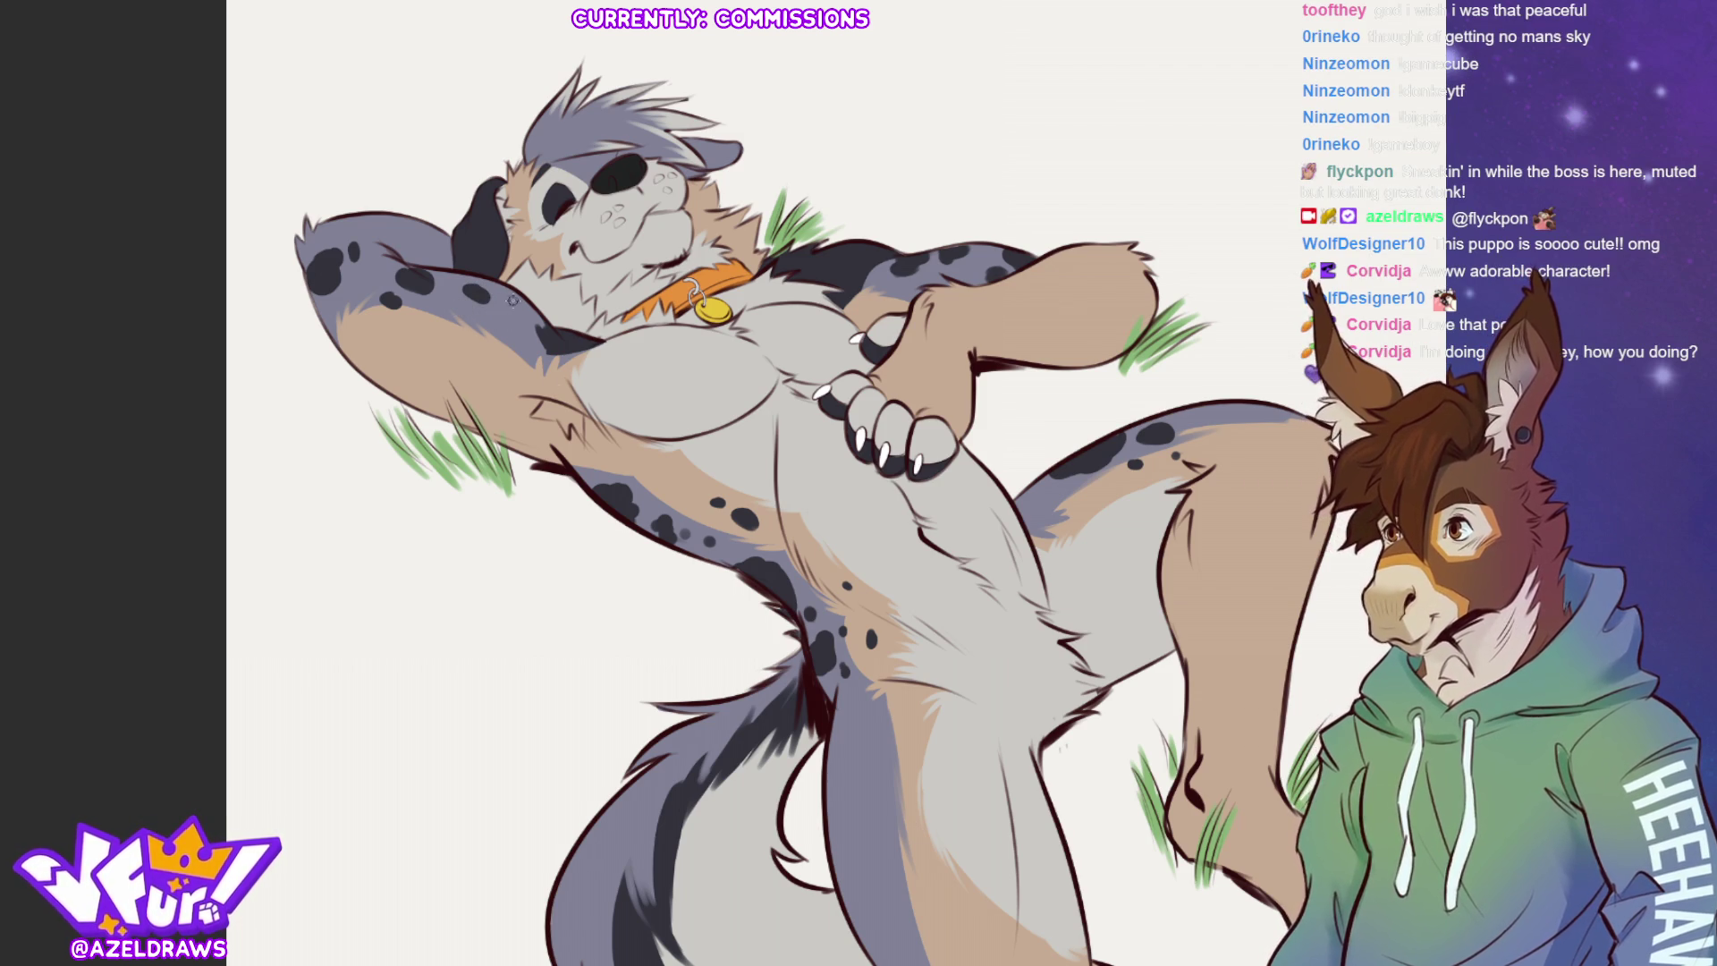
{"action": "mouse_move", "coordinate": [474, 316]}
{"action": "left_mouse_down"}
{"action": "mouse_move", "coordinate": [494, 324]}
{"action": "mouse_move", "coordinate": [430, 337]}
{"action": "left_mouse_up"}
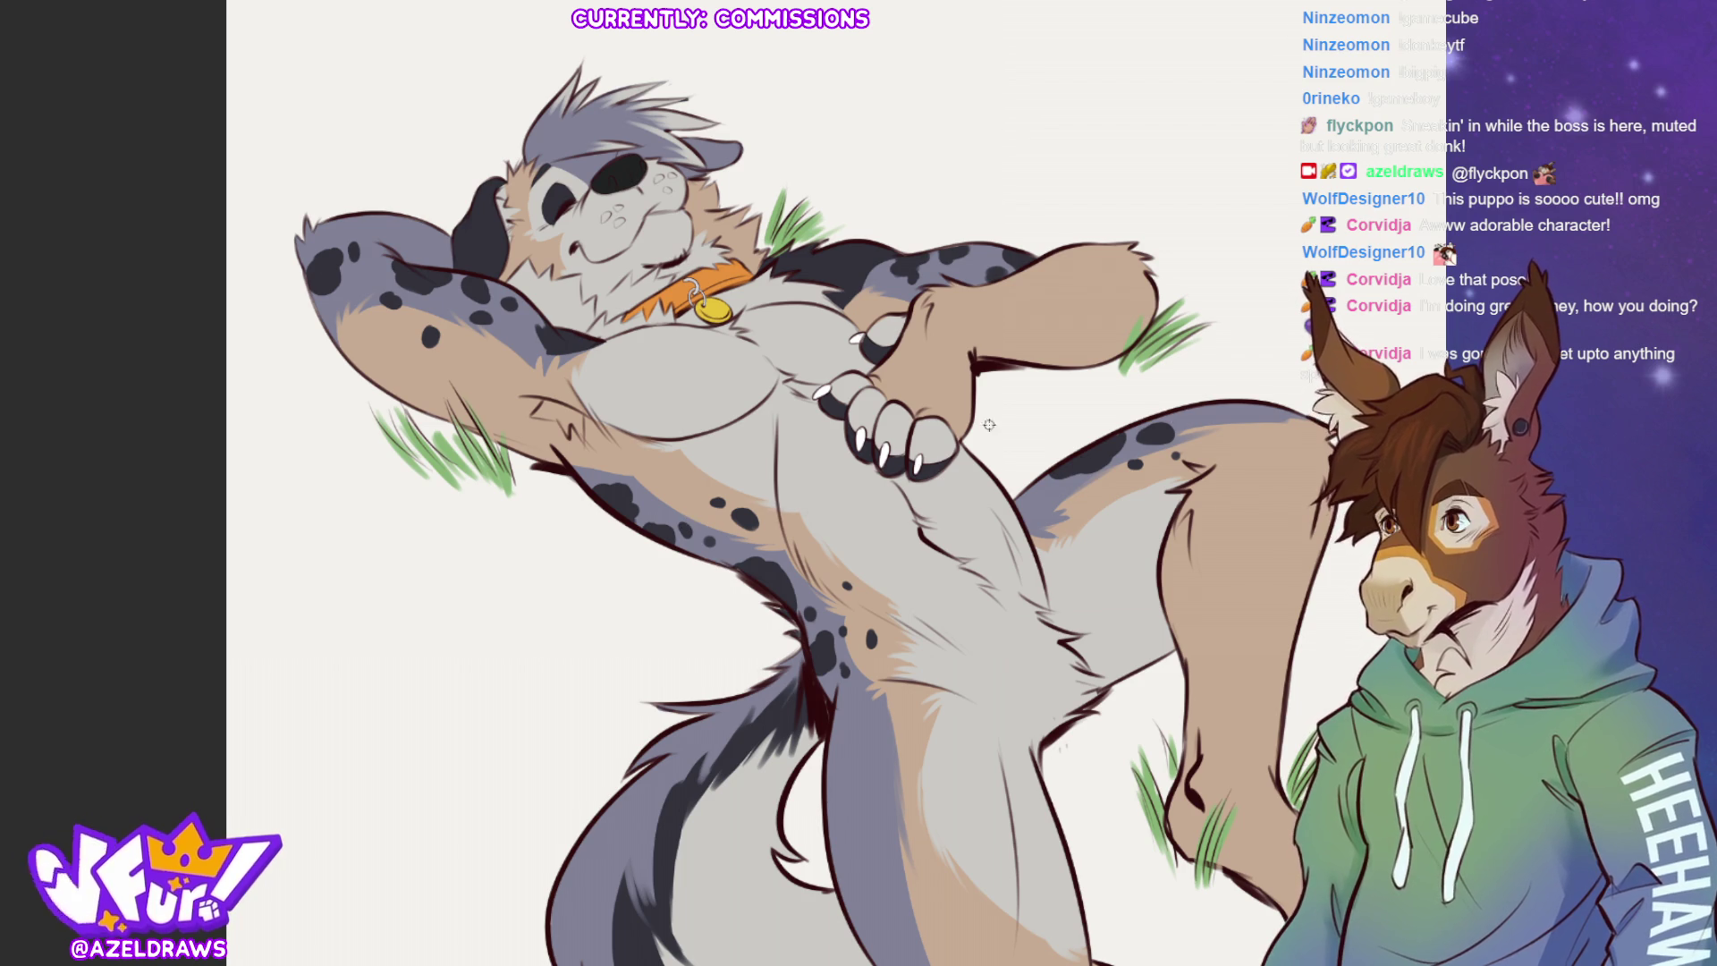
{"action": "left_click_drag", "start_coordinate": [659, 483], "coordinate": [662, 490]}
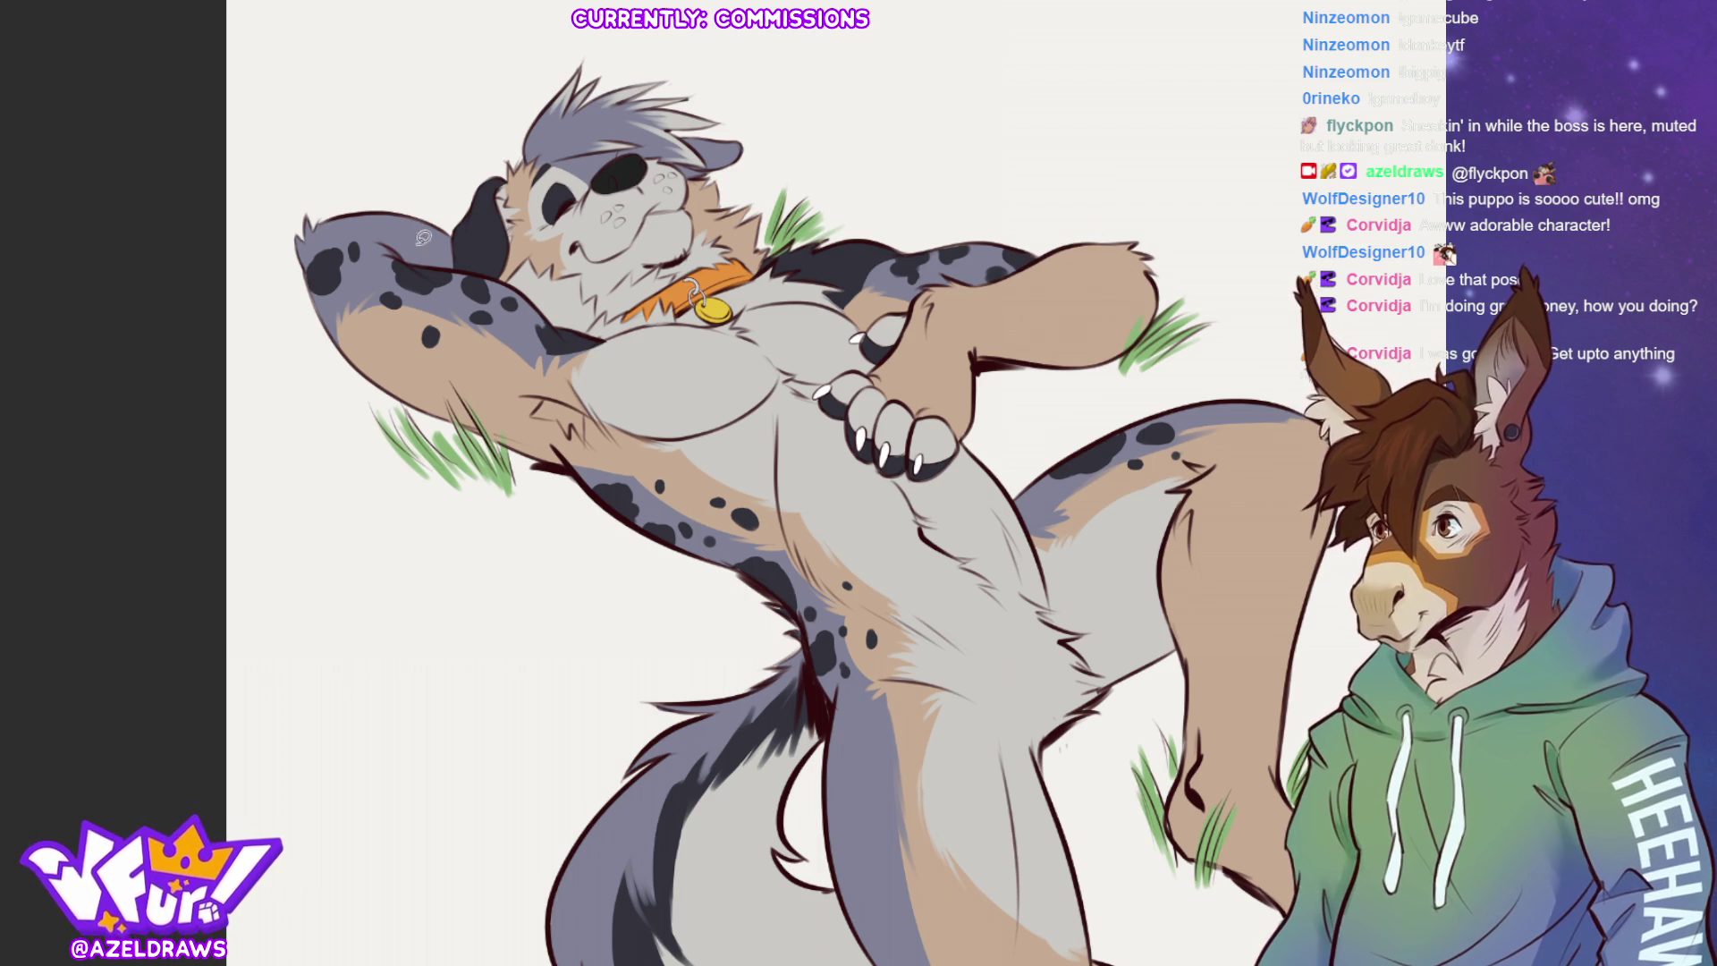
{"action": "left_click_drag", "start_coordinate": [338, 216], "coordinate": [458, 265]}
Undo the stray arm stroke, lighten the upper arm shading, and dab spots up the arm and armpit.
{"action": "key", "text": "ctrl+z"}
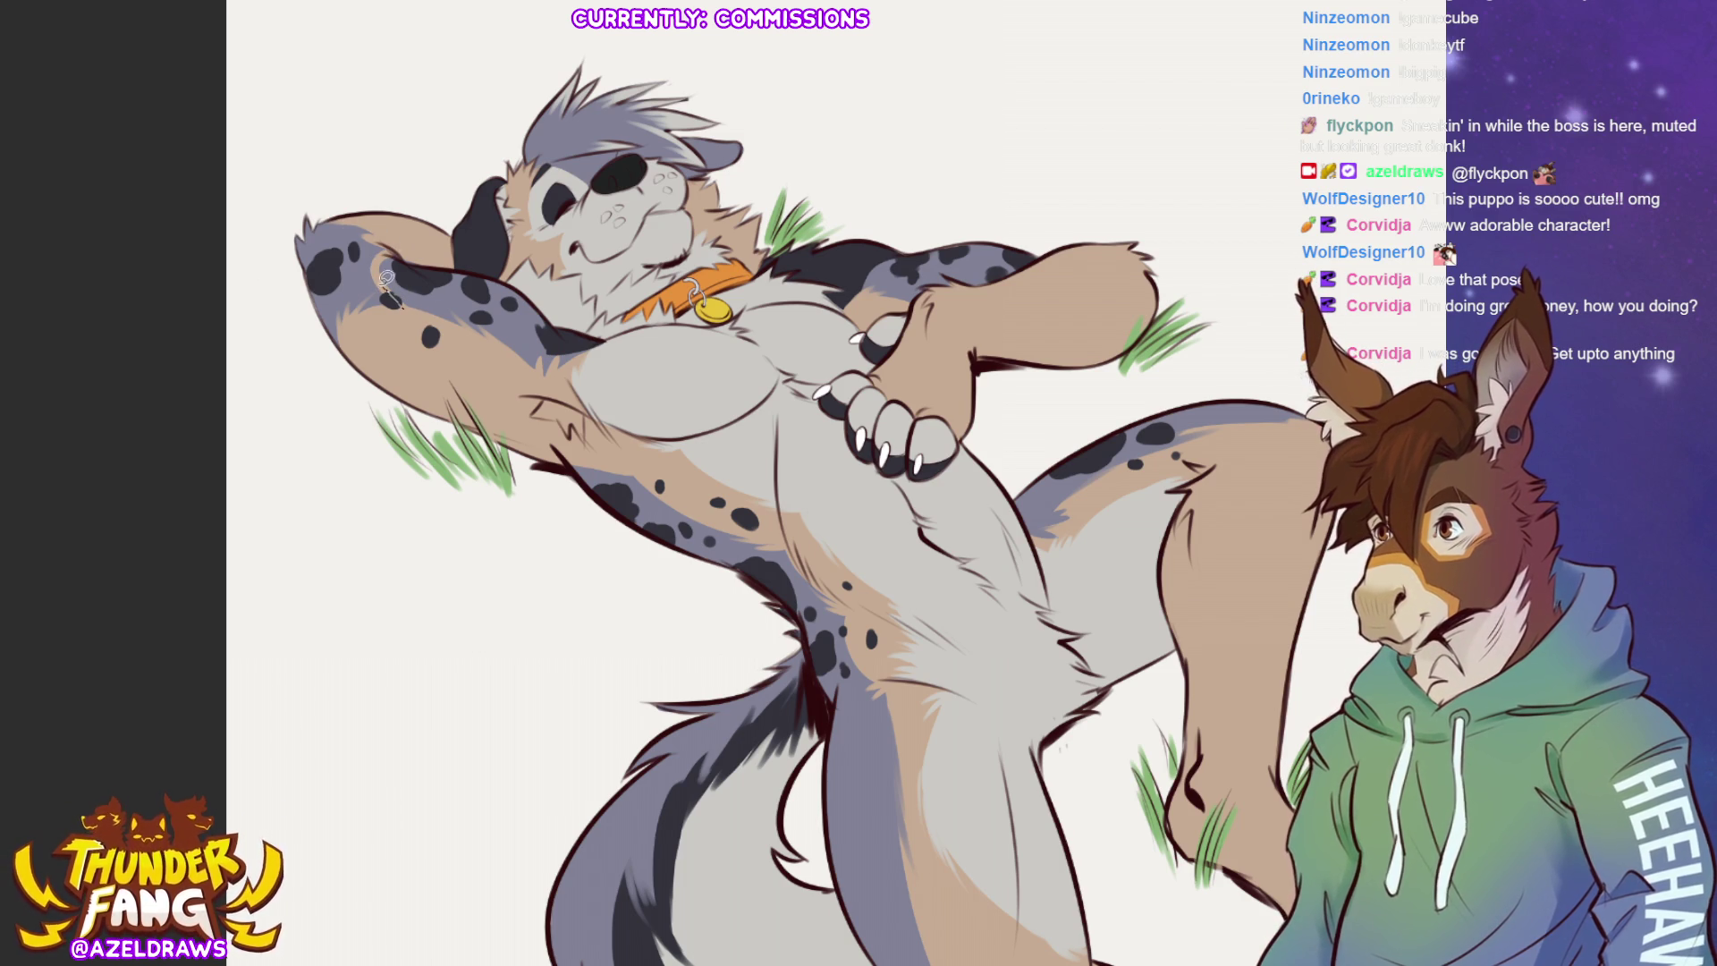
{"action": "left_click_drag", "start_coordinate": [375, 255], "coordinate": [291, 228]}
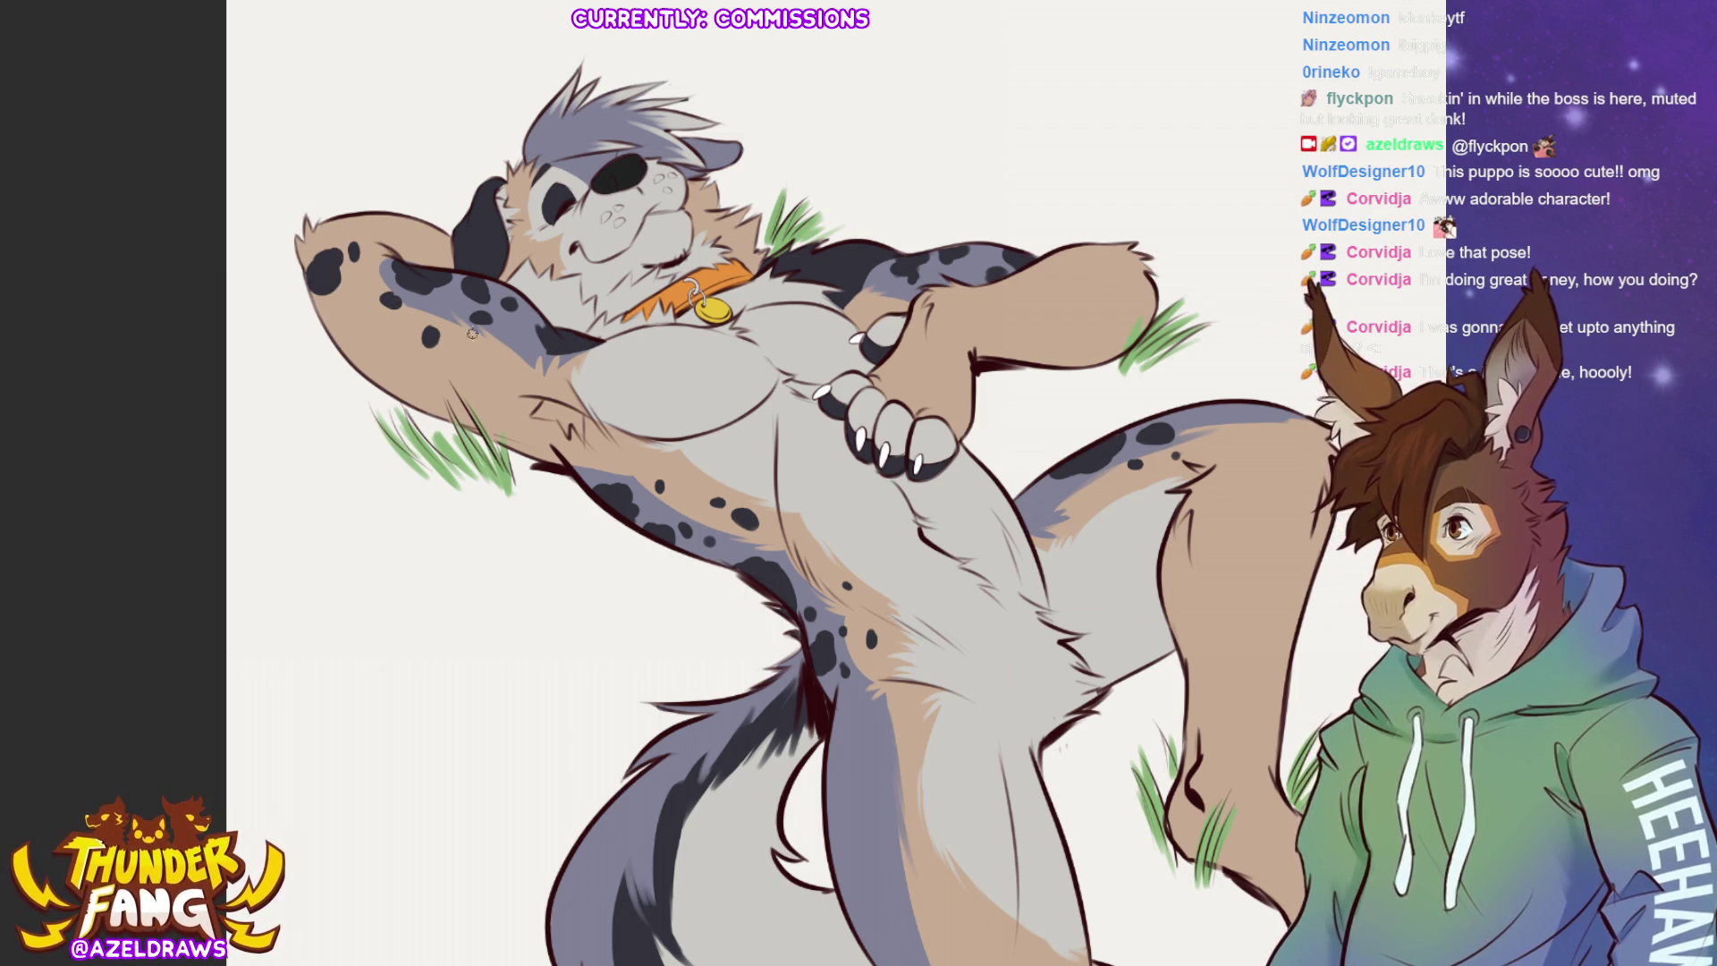
{"action": "left_click_drag", "start_coordinate": [392, 298], "coordinate": [384, 261]}
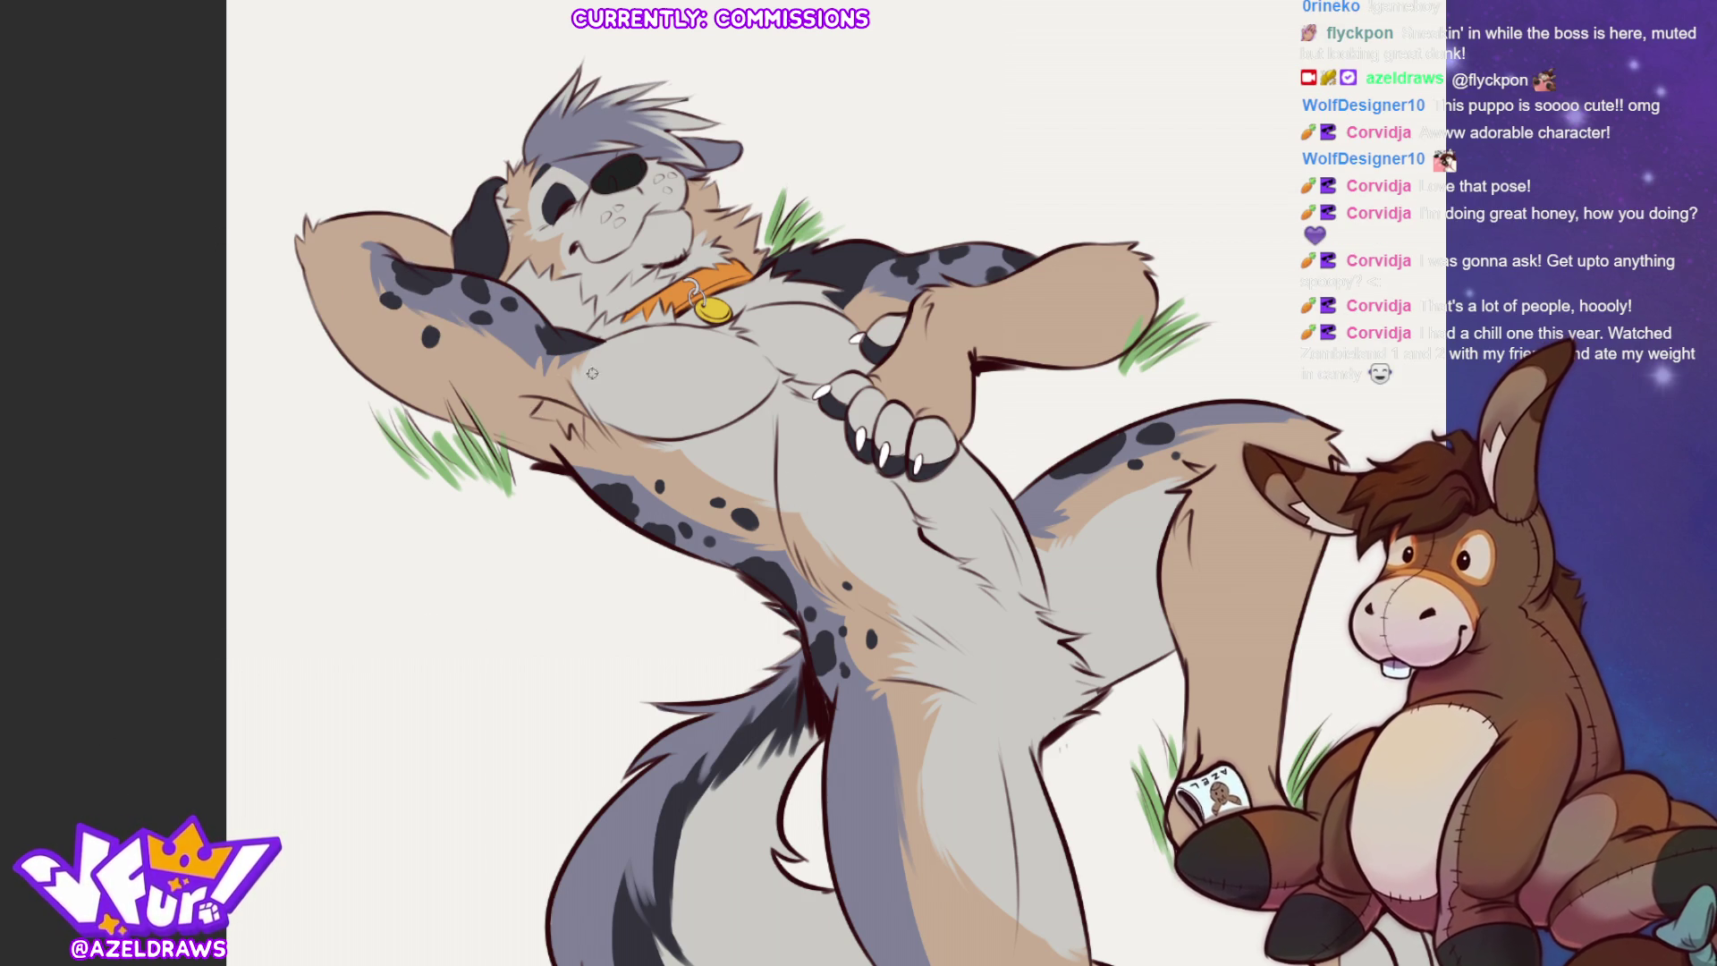
{"action": "mouse_move", "coordinate": [546, 403]}
{"action": "left_mouse_down"}
{"action": "mouse_move", "coordinate": [536, 416]}
{"action": "mouse_move", "coordinate": [576, 414]}
{"action": "mouse_move", "coordinate": [537, 410]}
{"action": "left_mouse_up"}
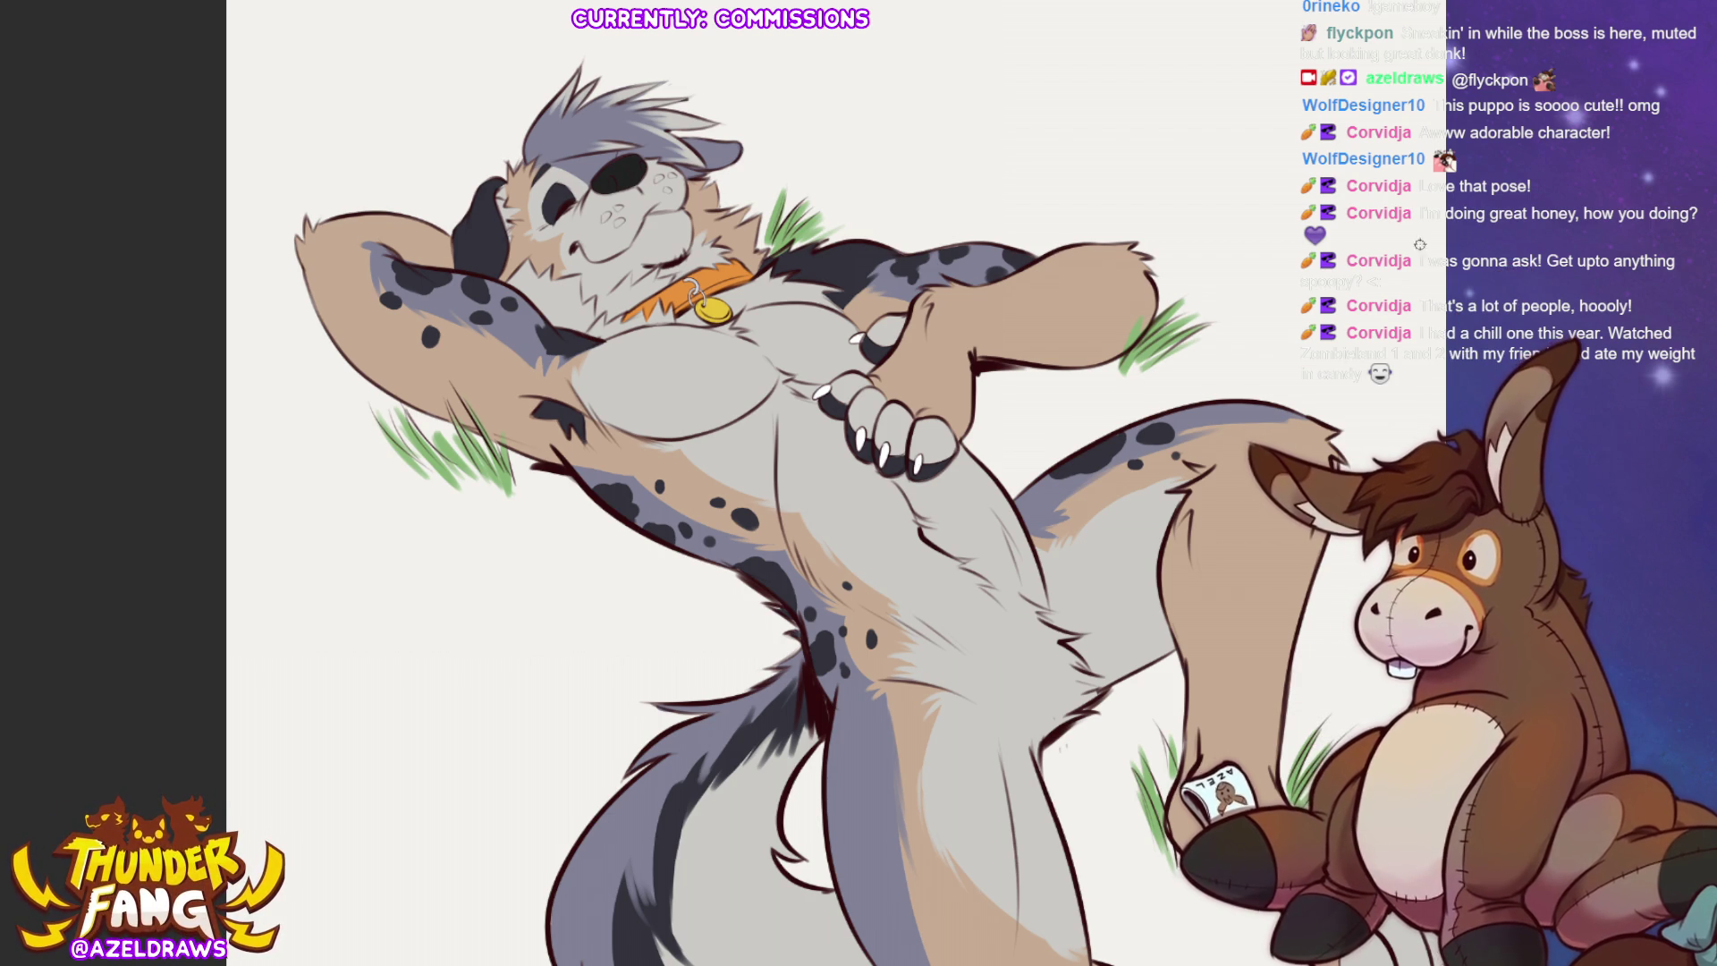
{"action": "scroll", "coordinate": [747, 483], "scroll_direction": "up", "scroll_amount": 2}
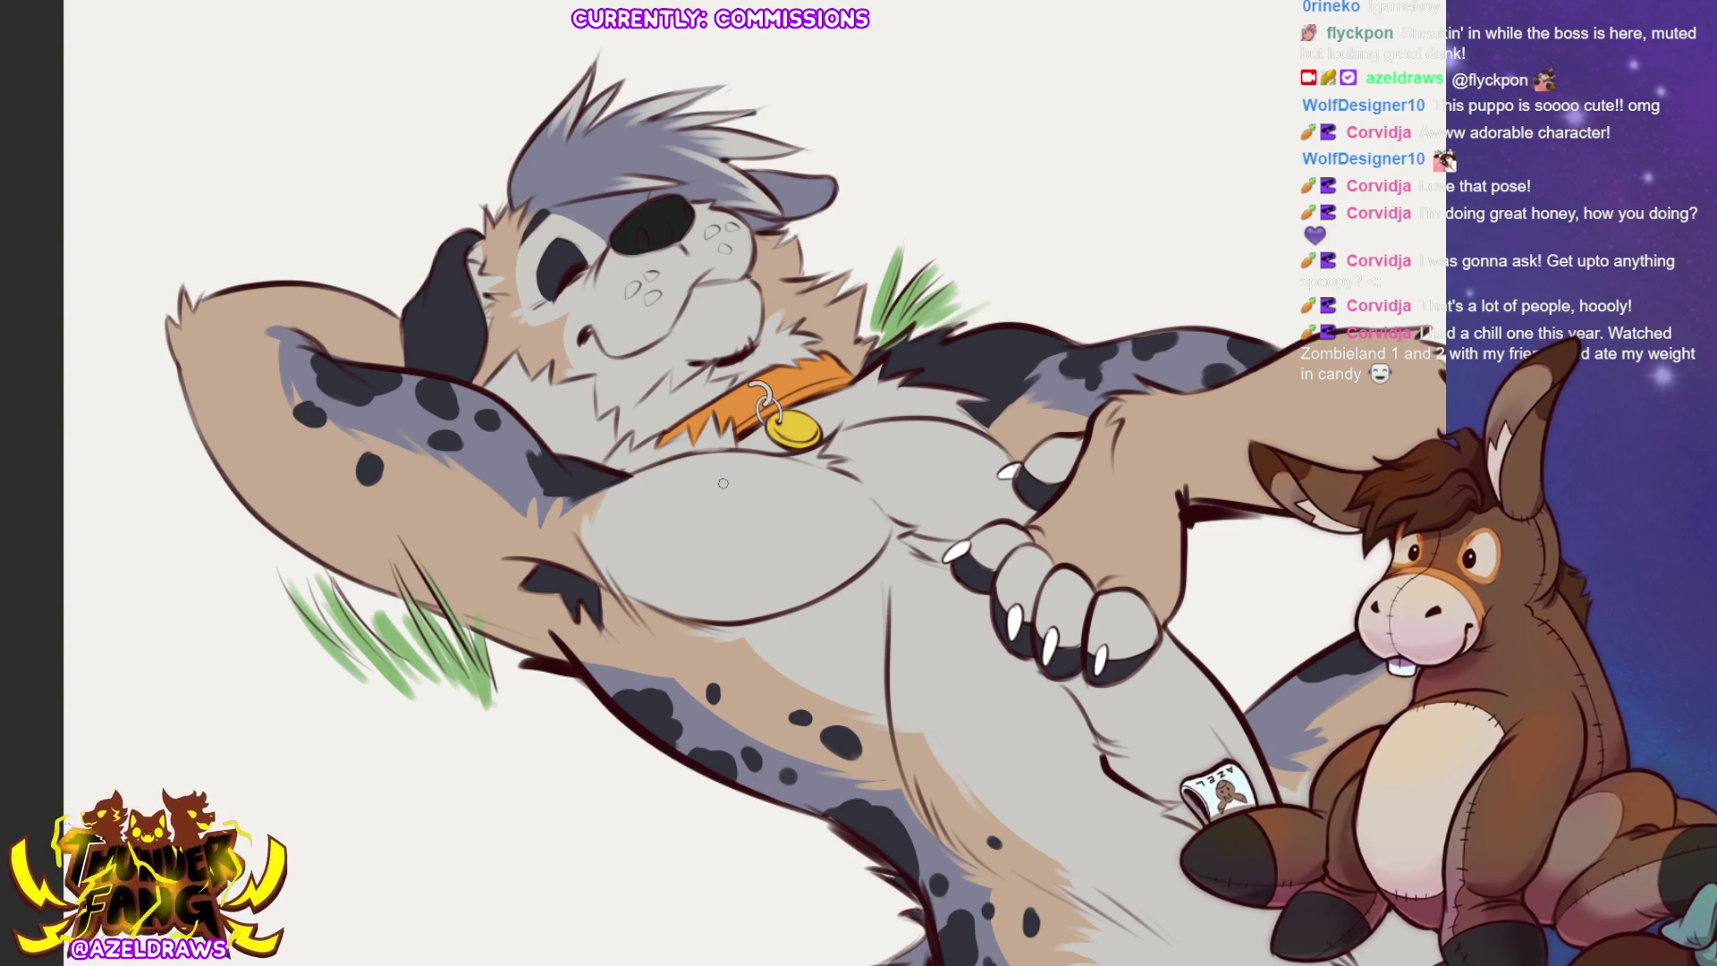
Dab small dark spots on the cheek, the ear edge and the ear tip.
{"action": "left_click_drag", "start_coordinate": [532, 328], "coordinate": [537, 327]}
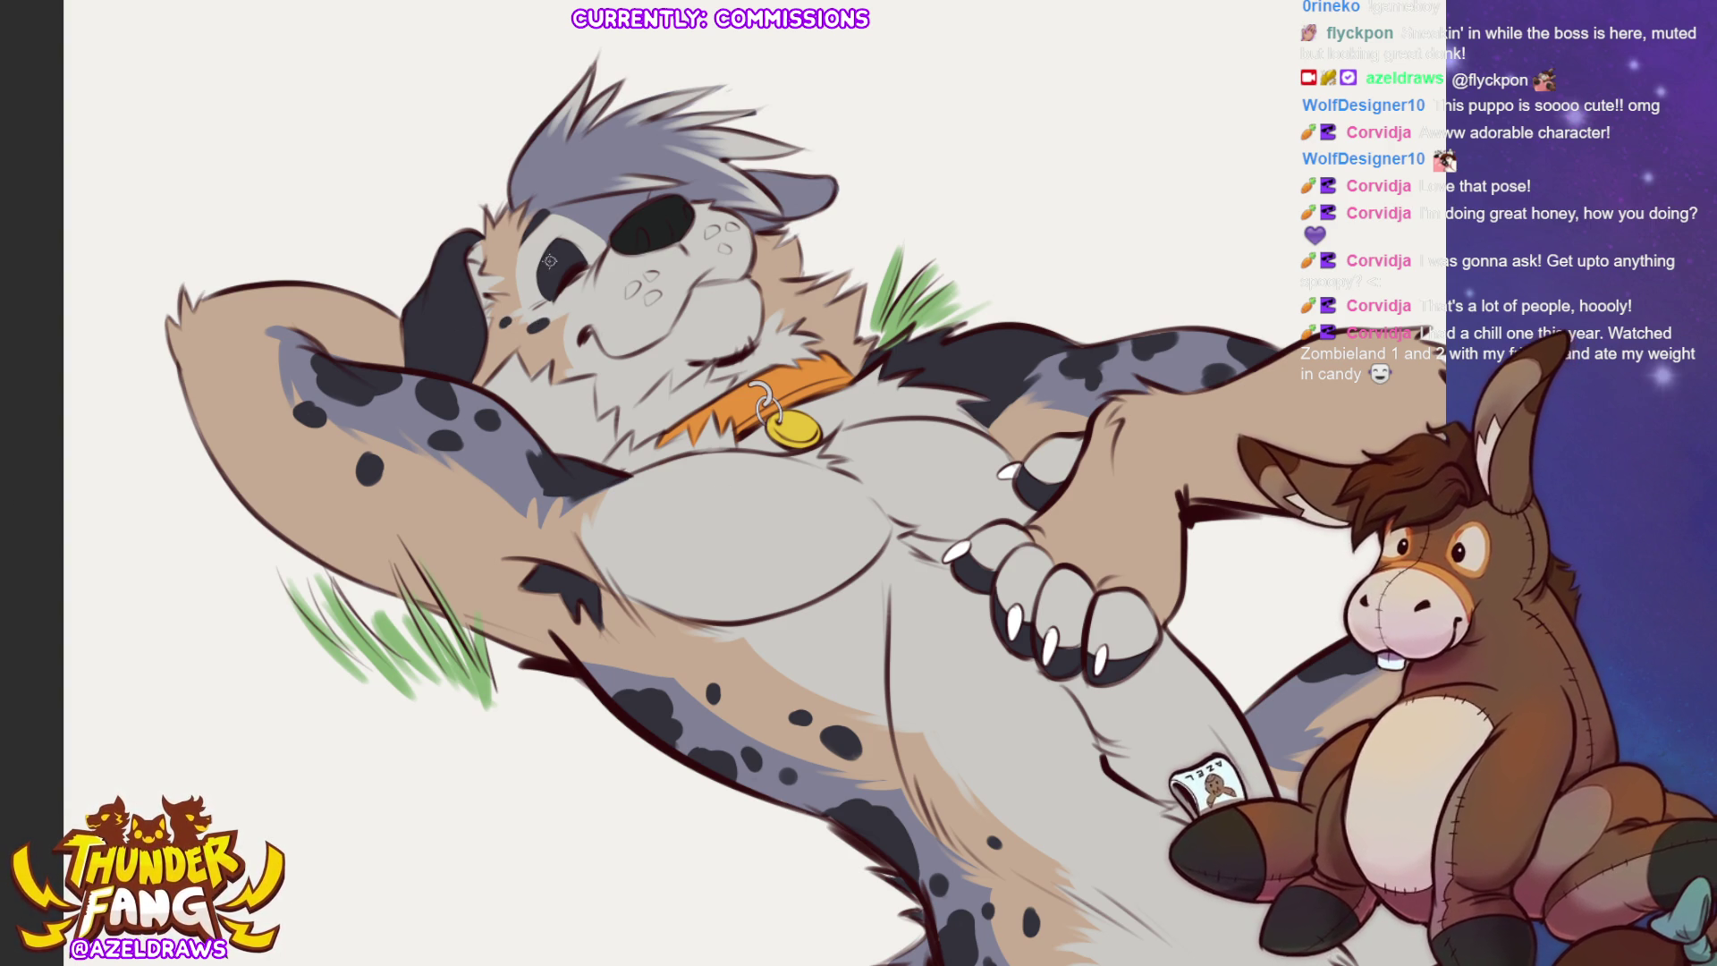
{"action": "left_click_drag", "start_coordinate": [512, 256], "coordinate": [500, 239]}
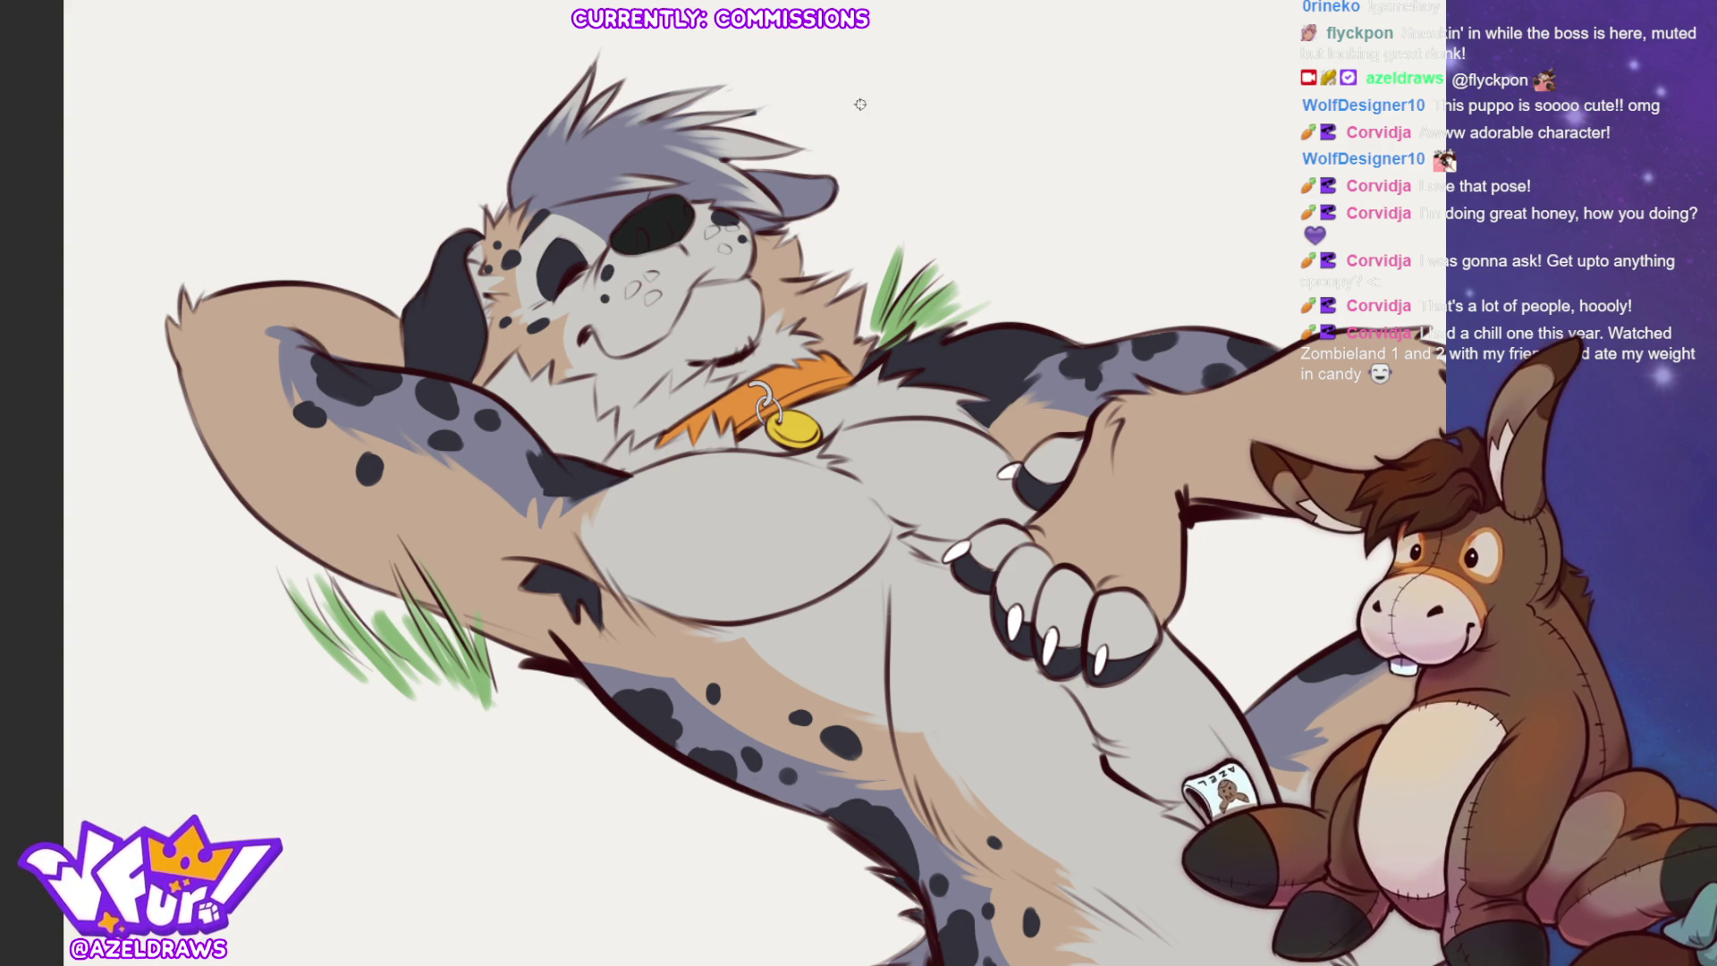
{"action": "mouse_move", "coordinate": [779, 176]}
{"action": "left_mouse_down"}
{"action": "mouse_move", "coordinate": [811, 190]}
{"action": "mouse_move", "coordinate": [803, 212]}
{"action": "left_mouse_up"}
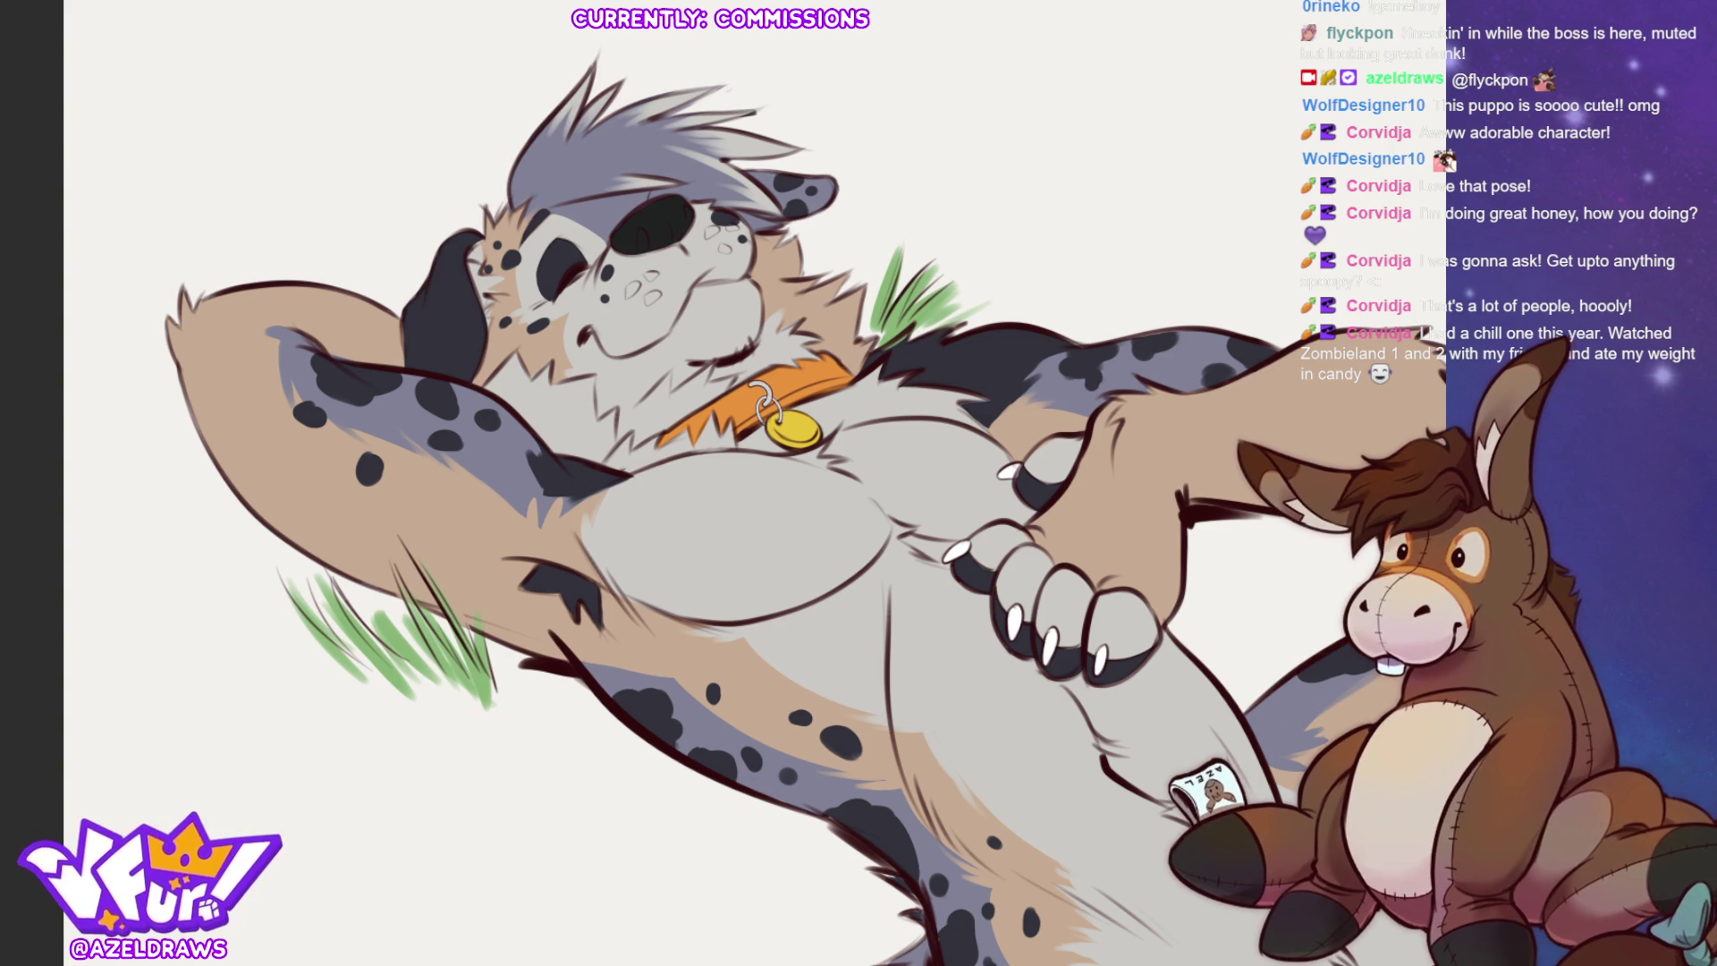
{"action": "mouse_move", "coordinate": [988, 810]}
{"action": "left_mouse_down"}
{"action": "mouse_move", "coordinate": [765, 712]}
{"action": "mouse_move", "coordinate": [693, 551]}
{"action": "left_mouse_up"}
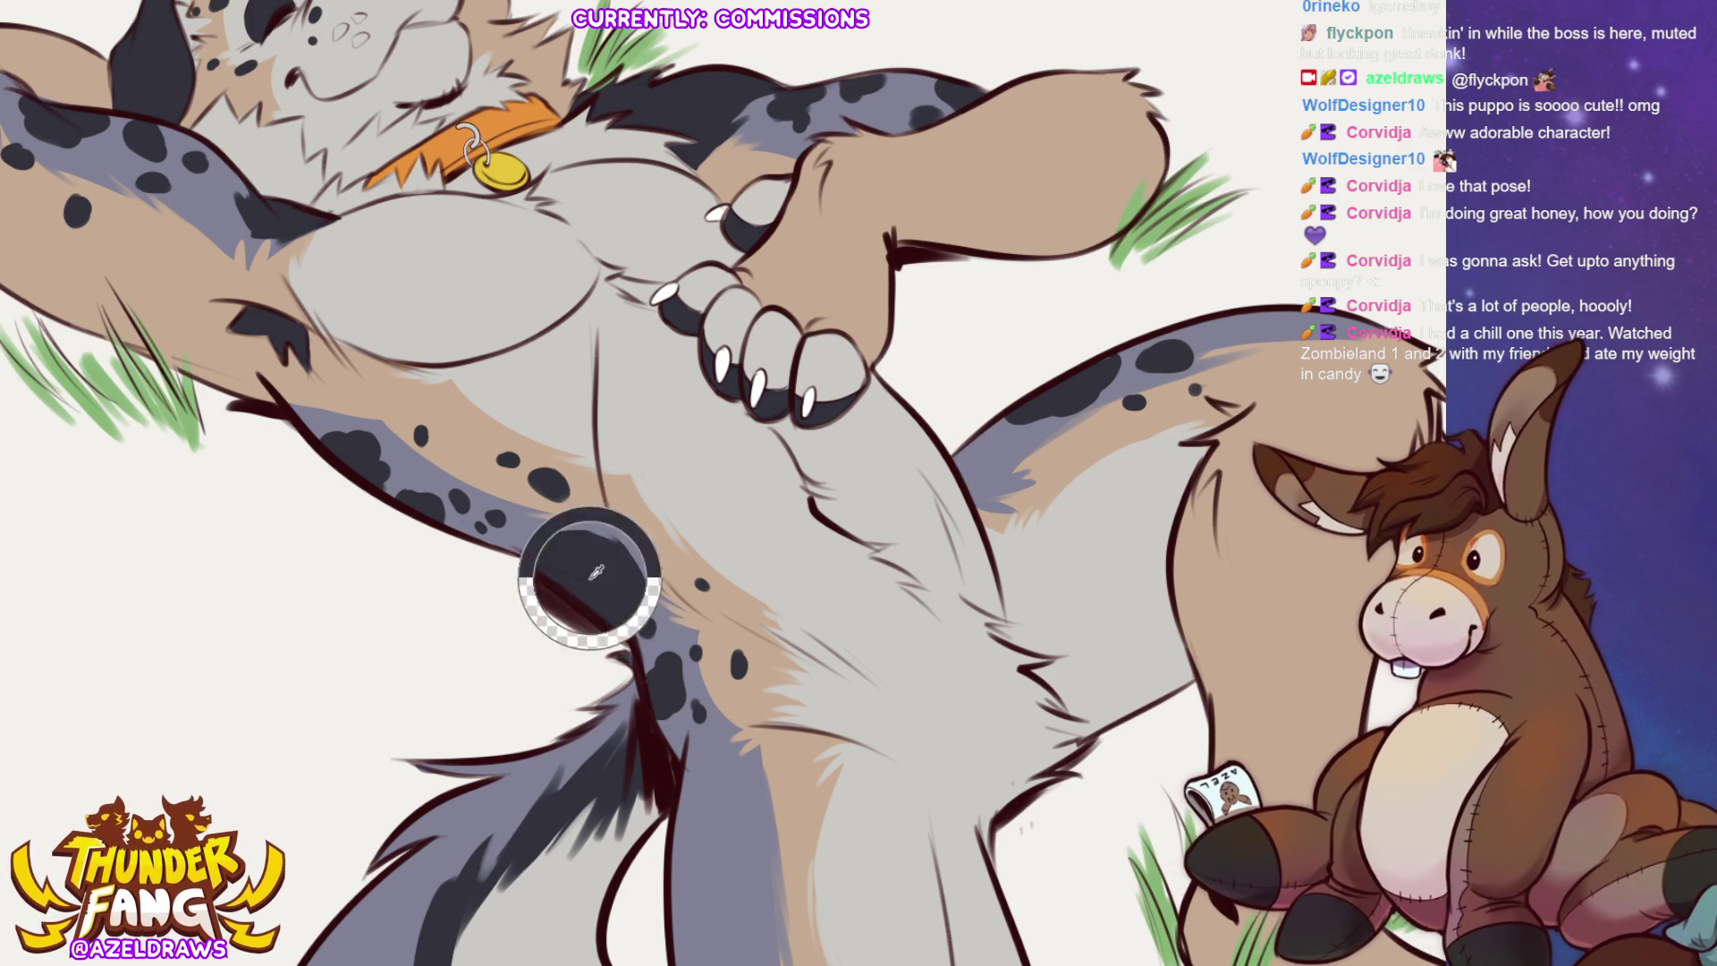
Darken the fur shading near the tail and paint spots along the raised leg's top edge.
{"action": "mouse_move", "coordinate": [563, 569]}
{"action": "left_mouse_down"}
{"action": "mouse_move", "coordinate": [599, 556]}
{"action": "mouse_move", "coordinate": [615, 573]}
{"action": "mouse_move", "coordinate": [597, 559]}
{"action": "mouse_move", "coordinate": [670, 543]}
{"action": "left_mouse_up"}
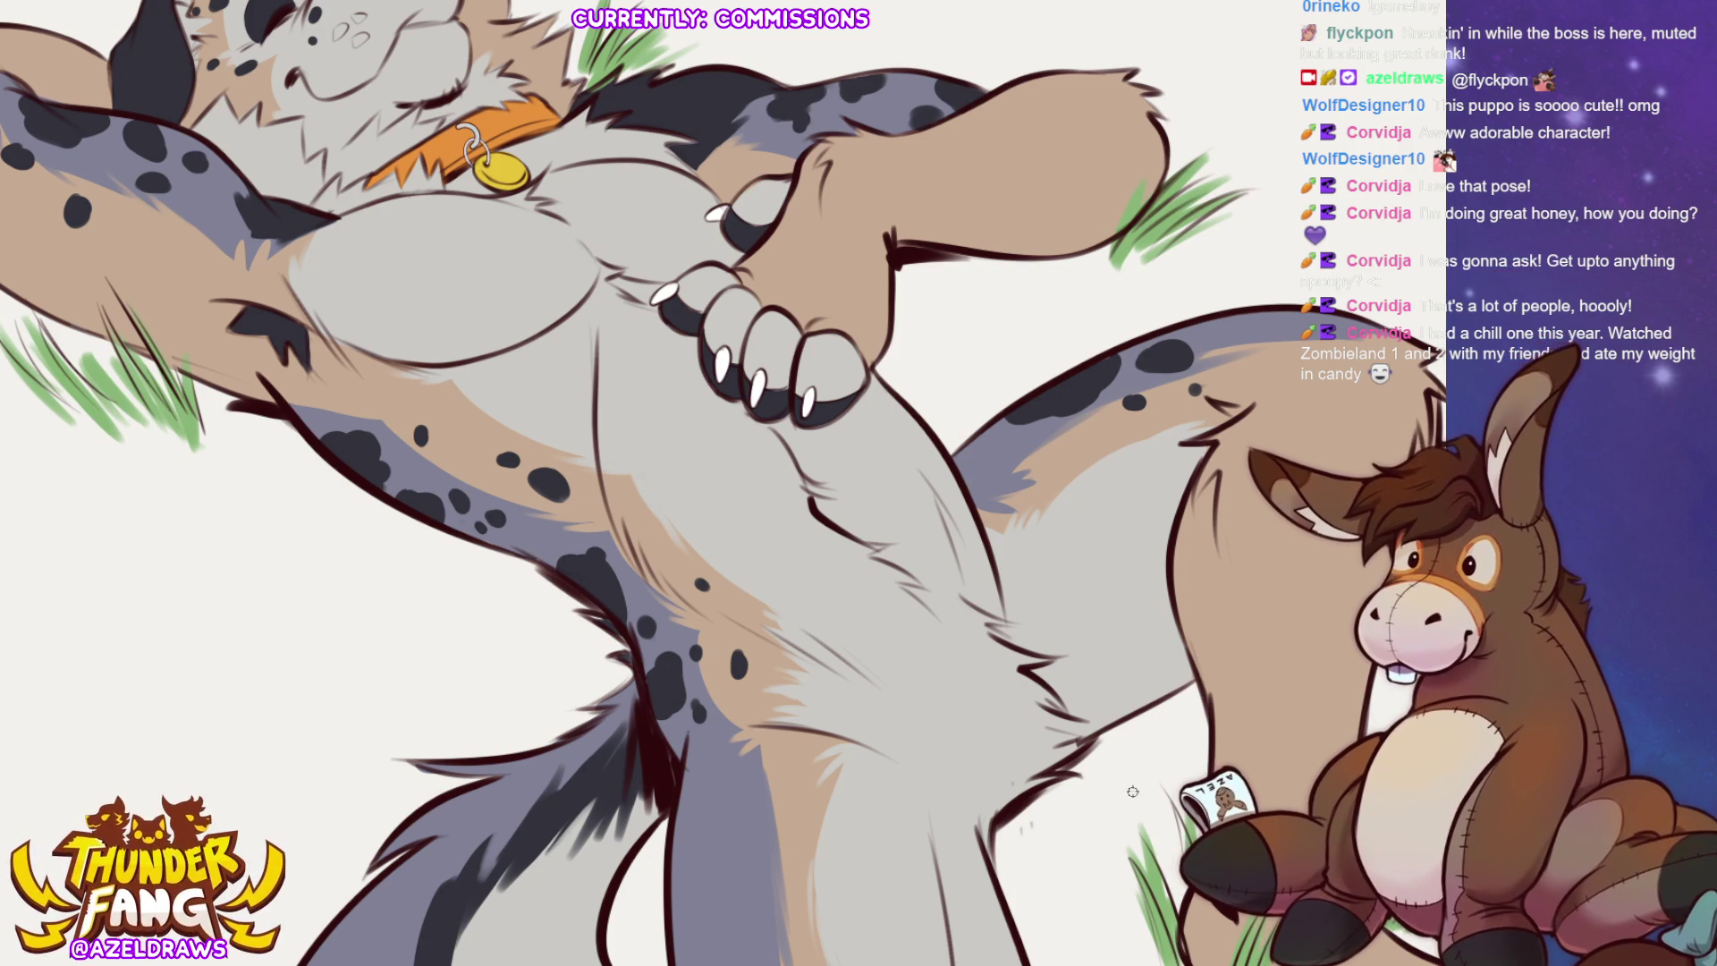
{"action": "left_click_drag", "start_coordinate": [1133, 781], "coordinate": [1014, 511]}
{"action": "mouse_move", "coordinate": [1129, 36]}
{"action": "left_mouse_down"}
{"action": "mouse_move", "coordinate": [1180, 49]}
{"action": "mouse_move", "coordinate": [1189, 70]}
{"action": "mouse_move", "coordinate": [1167, 54]}
{"action": "mouse_move", "coordinate": [1184, 68]}
{"action": "left_mouse_up"}
{"action": "left_click_drag", "start_coordinate": [866, 193], "coordinate": [867, 194]}
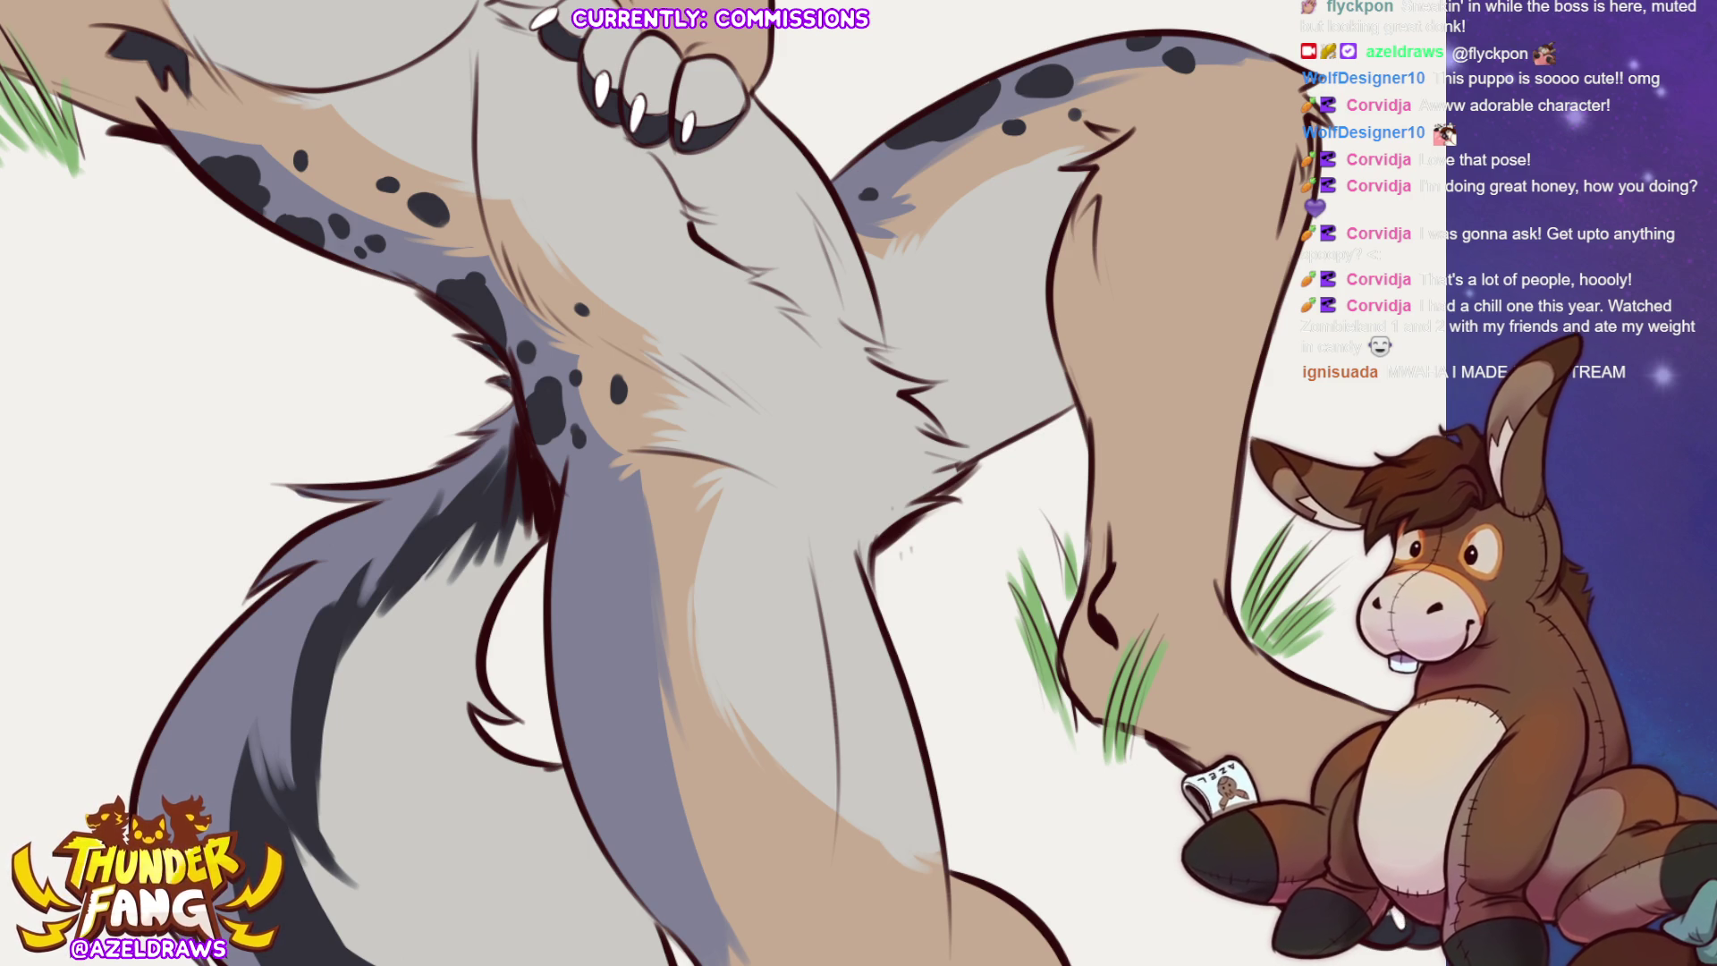
{"action": "key", "text": "ctrl+0"}
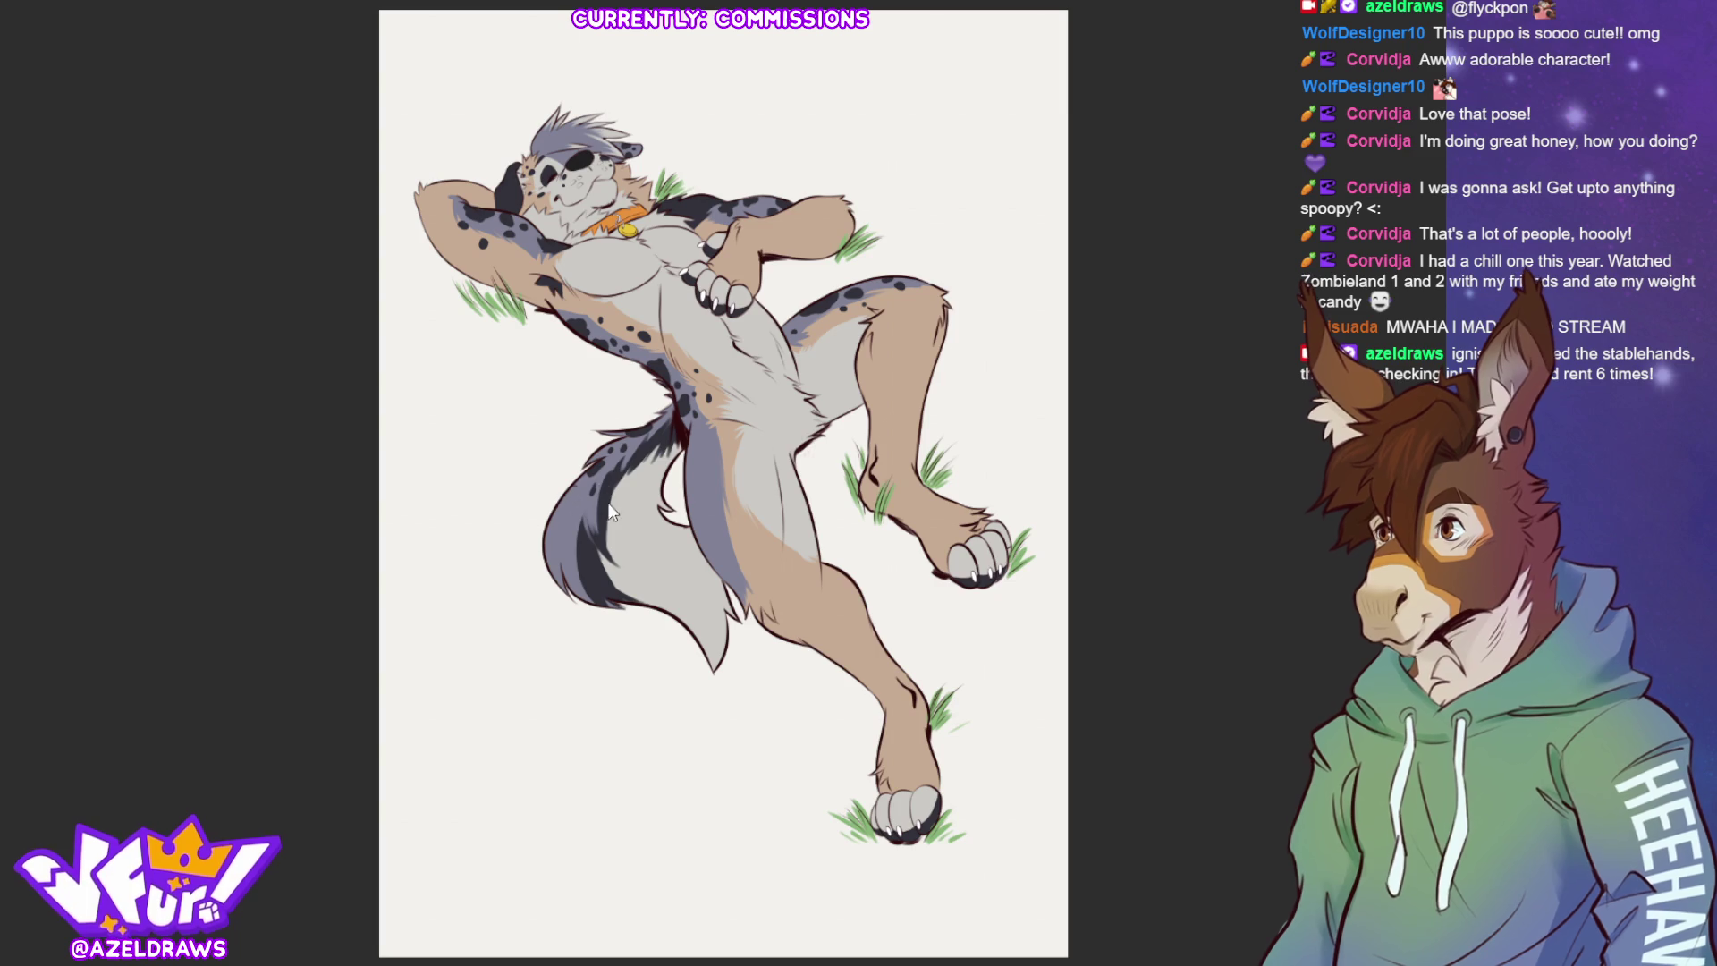
Add dark stripe and curved markings to the tail, then spots down the thigh and lower leg.
{"action": "left_click_drag", "start_coordinate": [574, 507], "coordinate": [576, 491]}
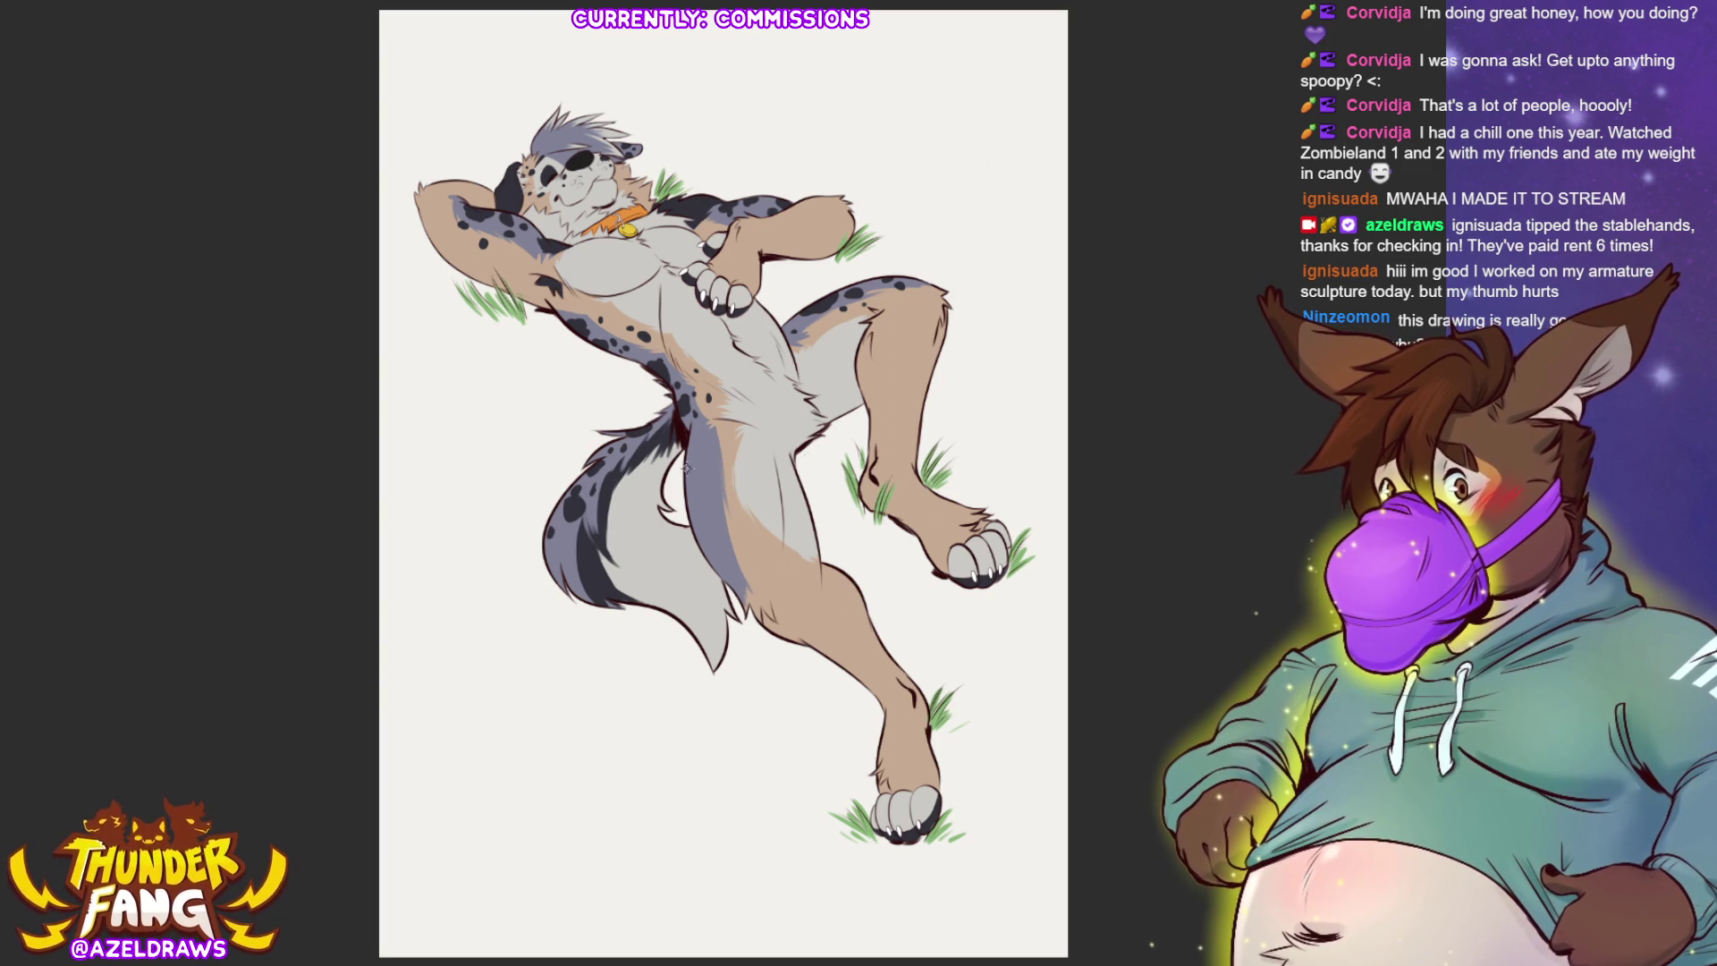
{"action": "mouse_move", "coordinate": [689, 481]}
{"action": "left_mouse_down"}
{"action": "mouse_move", "coordinate": [696, 453]}
{"action": "mouse_move", "coordinate": [688, 499]}
{"action": "left_mouse_up"}
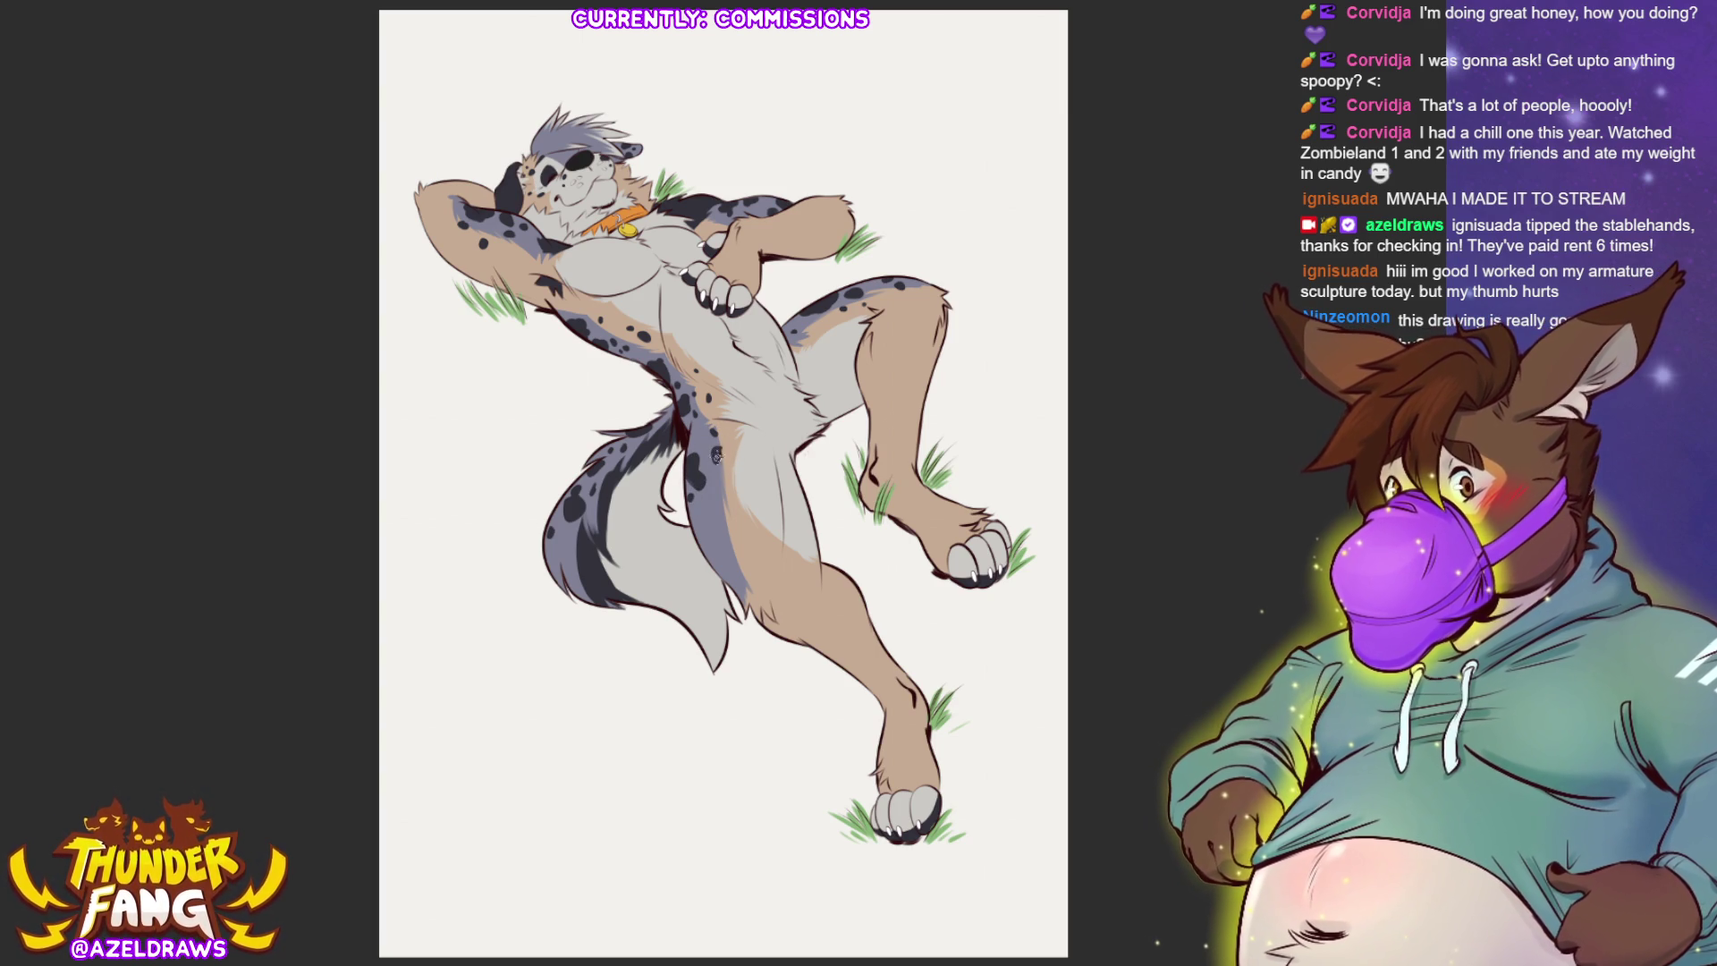
{"action": "mouse_move", "coordinate": [731, 526]}
{"action": "left_mouse_down"}
{"action": "mouse_move", "coordinate": [709, 537]}
{"action": "mouse_move", "coordinate": [709, 510]}
{"action": "mouse_move", "coordinate": [729, 573]}
{"action": "left_mouse_up"}
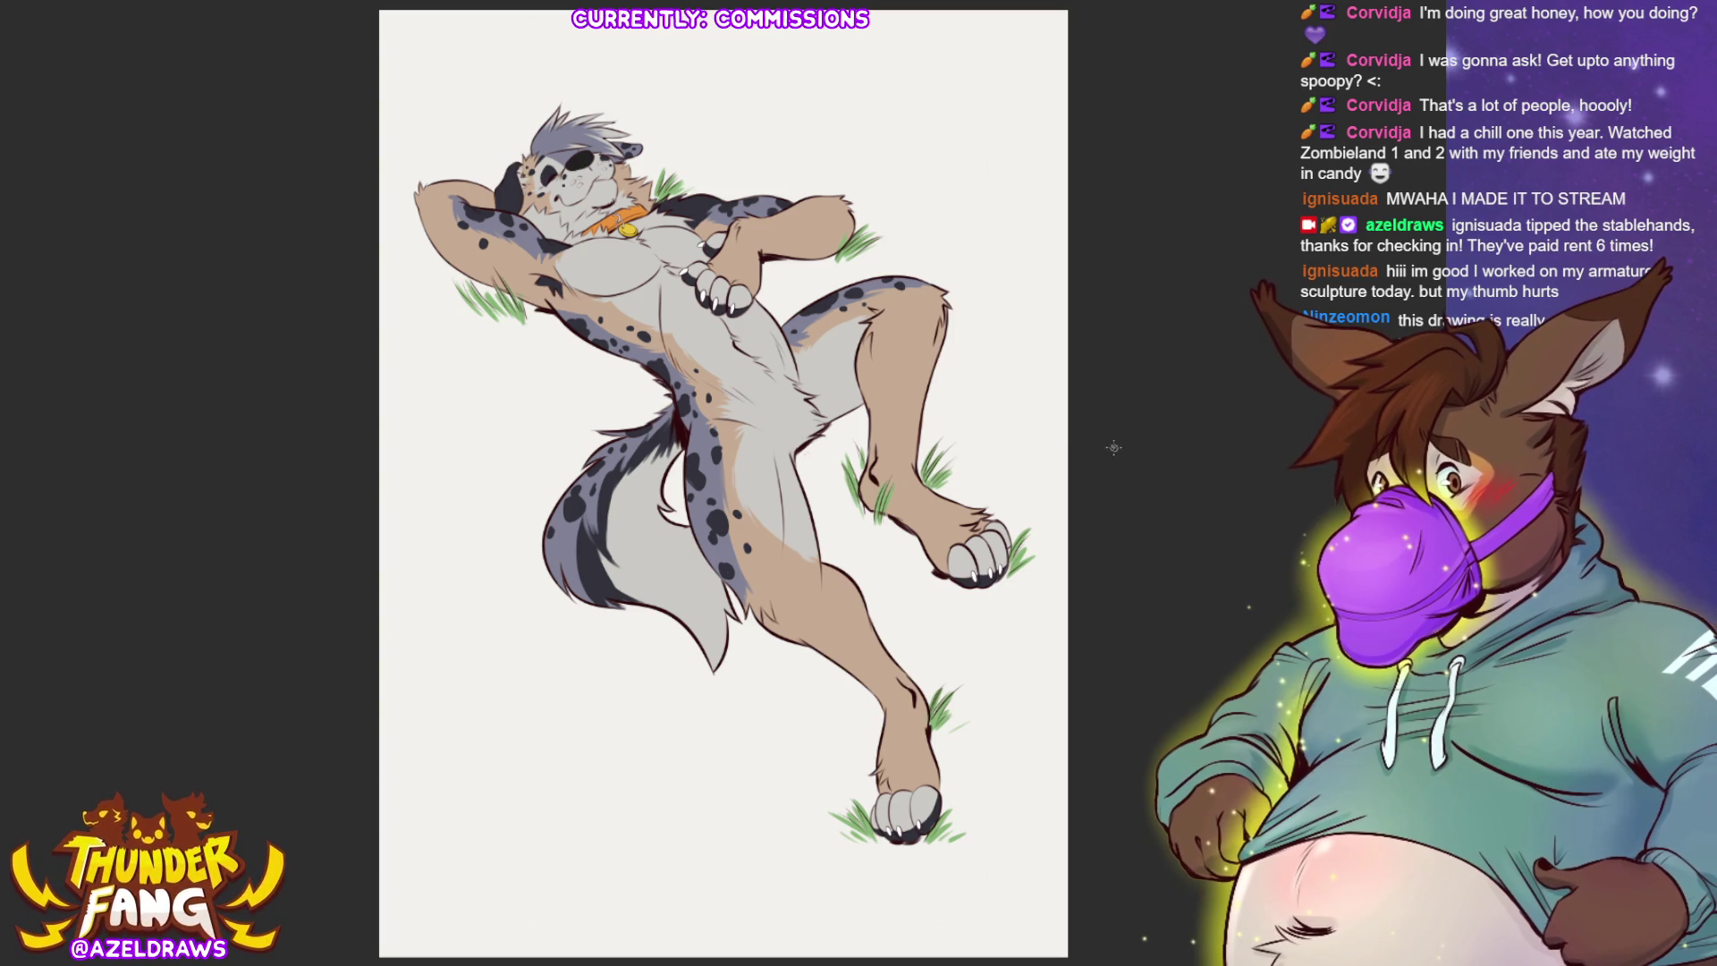
{"action": "mouse_move", "coordinate": [804, 599]}
{"action": "left_mouse_down"}
{"action": "mouse_move", "coordinate": [818, 595]}
{"action": "mouse_move", "coordinate": [812, 637]}
{"action": "mouse_move", "coordinate": [791, 595]}
{"action": "mouse_move", "coordinate": [803, 612]}
{"action": "mouse_move", "coordinate": [808, 596]}
{"action": "mouse_move", "coordinate": [814, 630]}
{"action": "mouse_move", "coordinate": [820, 610]}
{"action": "mouse_move", "coordinate": [787, 578]}
{"action": "left_mouse_up"}
{"action": "left_click_drag", "start_coordinate": [839, 662], "coordinate": [861, 632]}
{"action": "left_click", "coordinate": [837, 592]}
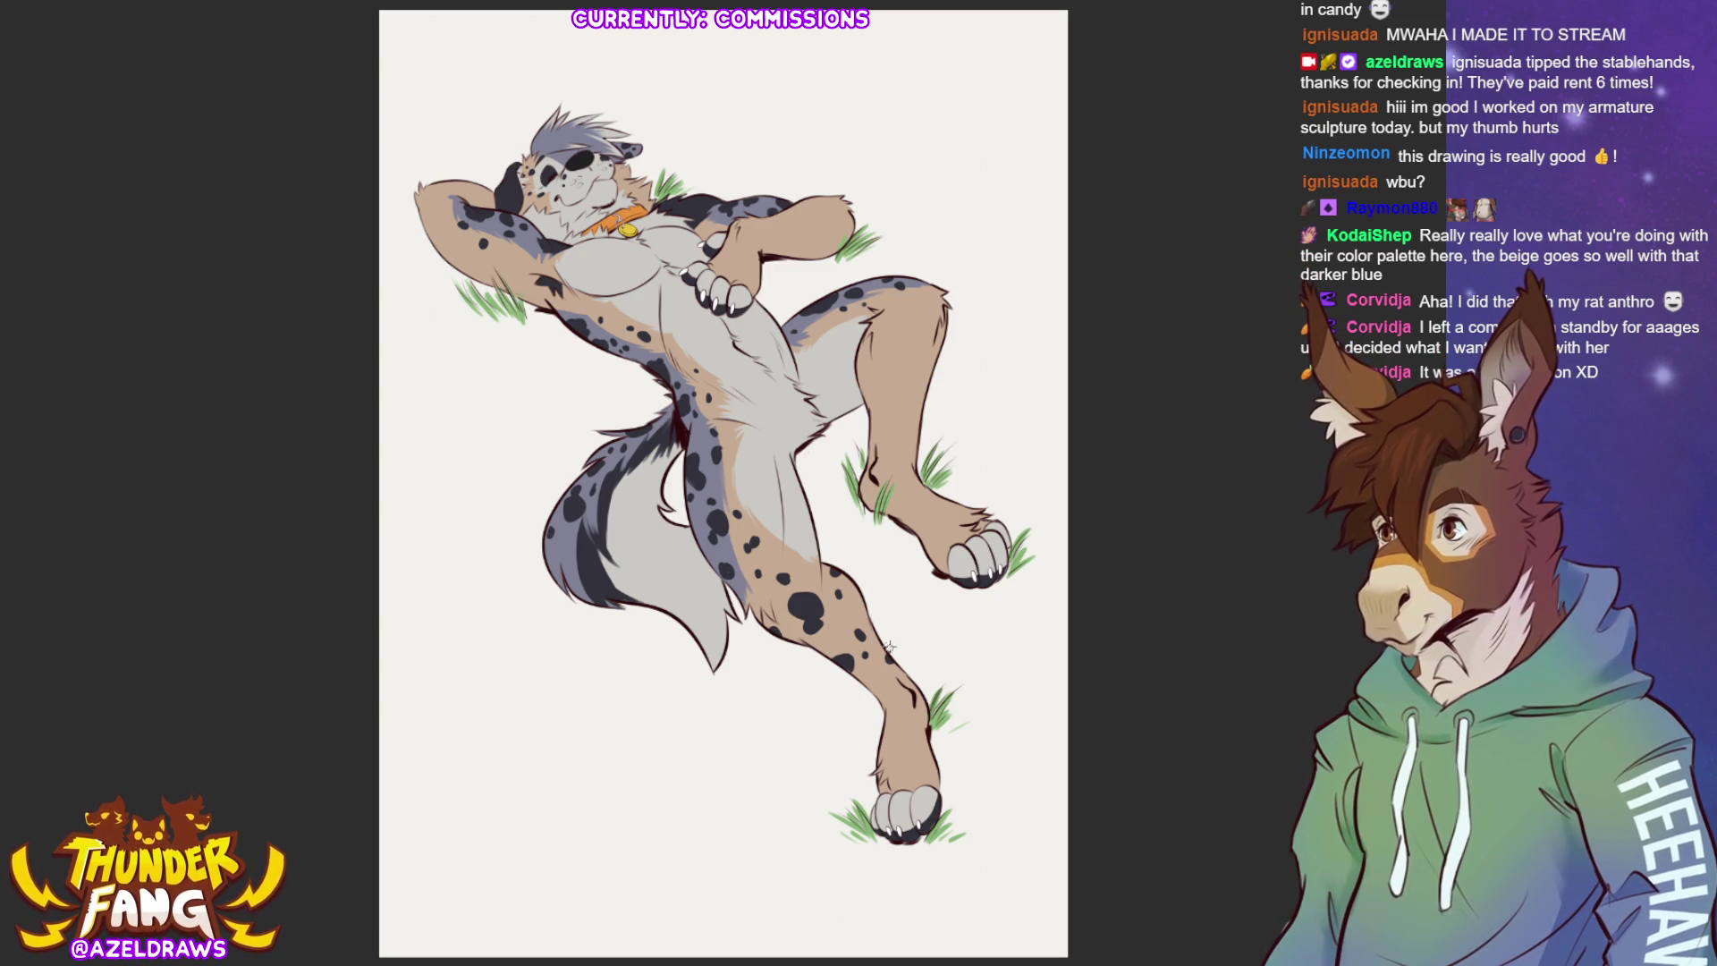
Stamp more dark spots and a curved dark line onto the lower leg and thigh.
{"action": "left_click_drag", "start_coordinate": [888, 703], "coordinate": [886, 705]}
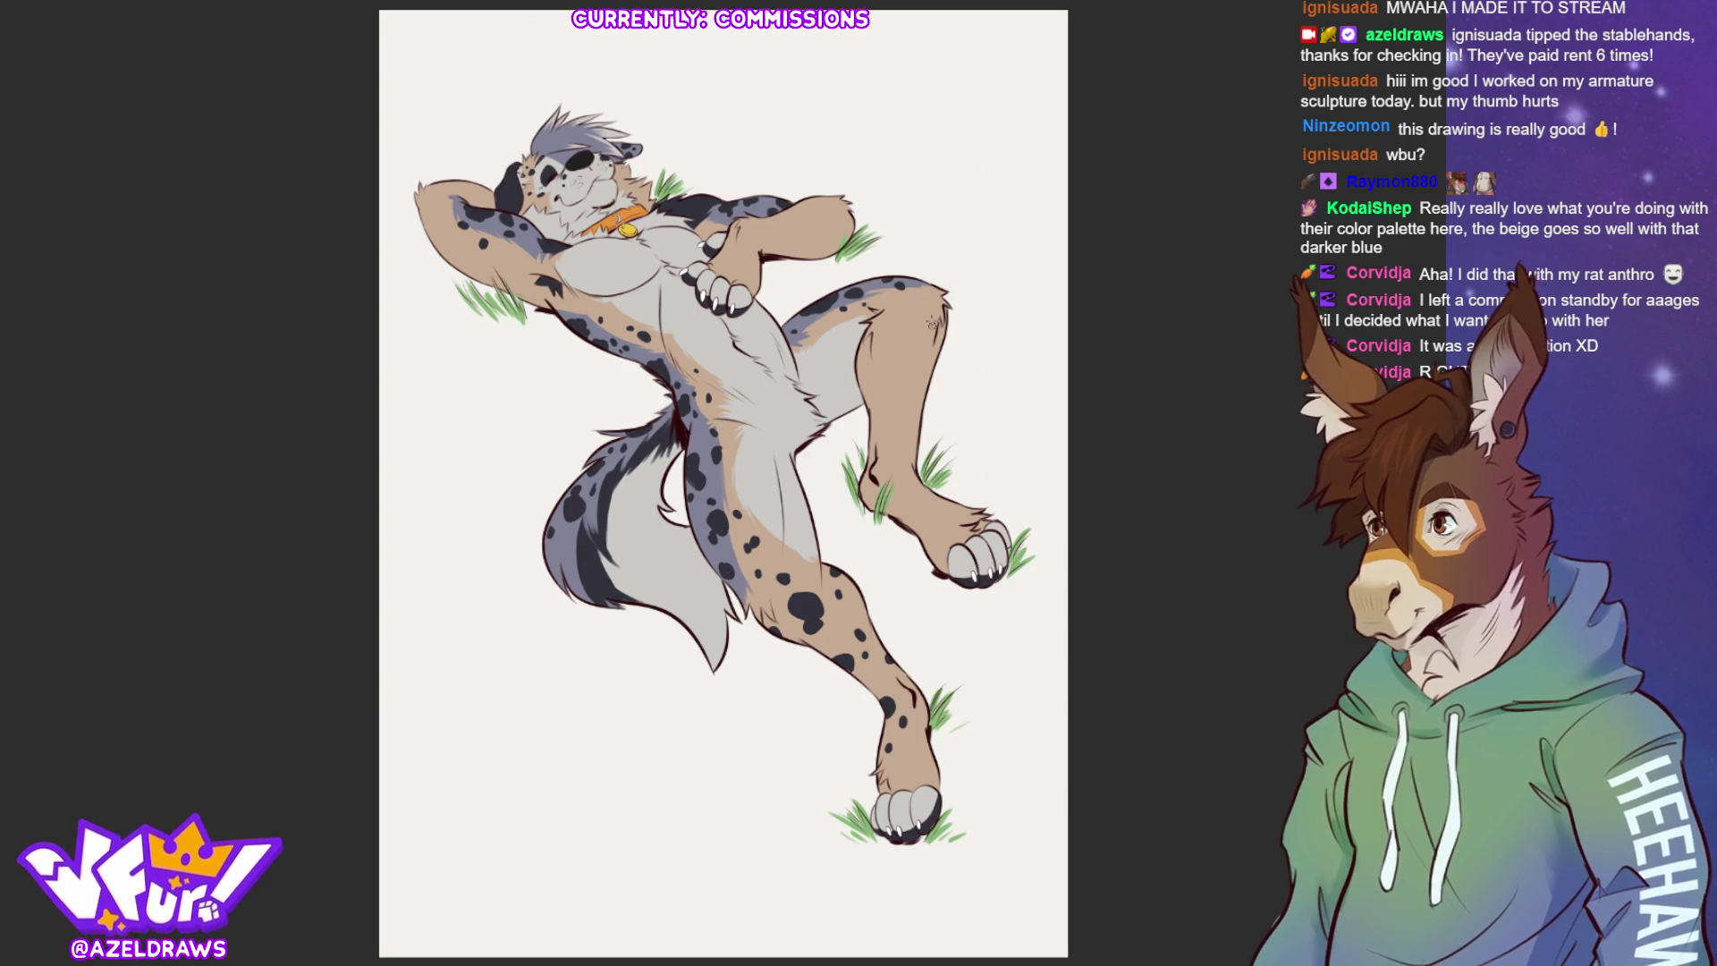
{"action": "mouse_move", "coordinate": [919, 333]}
{"action": "left_mouse_down"}
{"action": "mouse_move", "coordinate": [908, 376]}
{"action": "mouse_move", "coordinate": [930, 393]}
{"action": "mouse_move", "coordinate": [943, 326]}
{"action": "mouse_move", "coordinate": [917, 387]}
{"action": "mouse_move", "coordinate": [930, 379]}
{"action": "mouse_move", "coordinate": [939, 329]}
{"action": "mouse_move", "coordinate": [883, 395]}
{"action": "mouse_move", "coordinate": [905, 429]}
{"action": "left_mouse_up"}
{"action": "left_click_drag", "start_coordinate": [901, 300], "coordinate": [895, 317]}
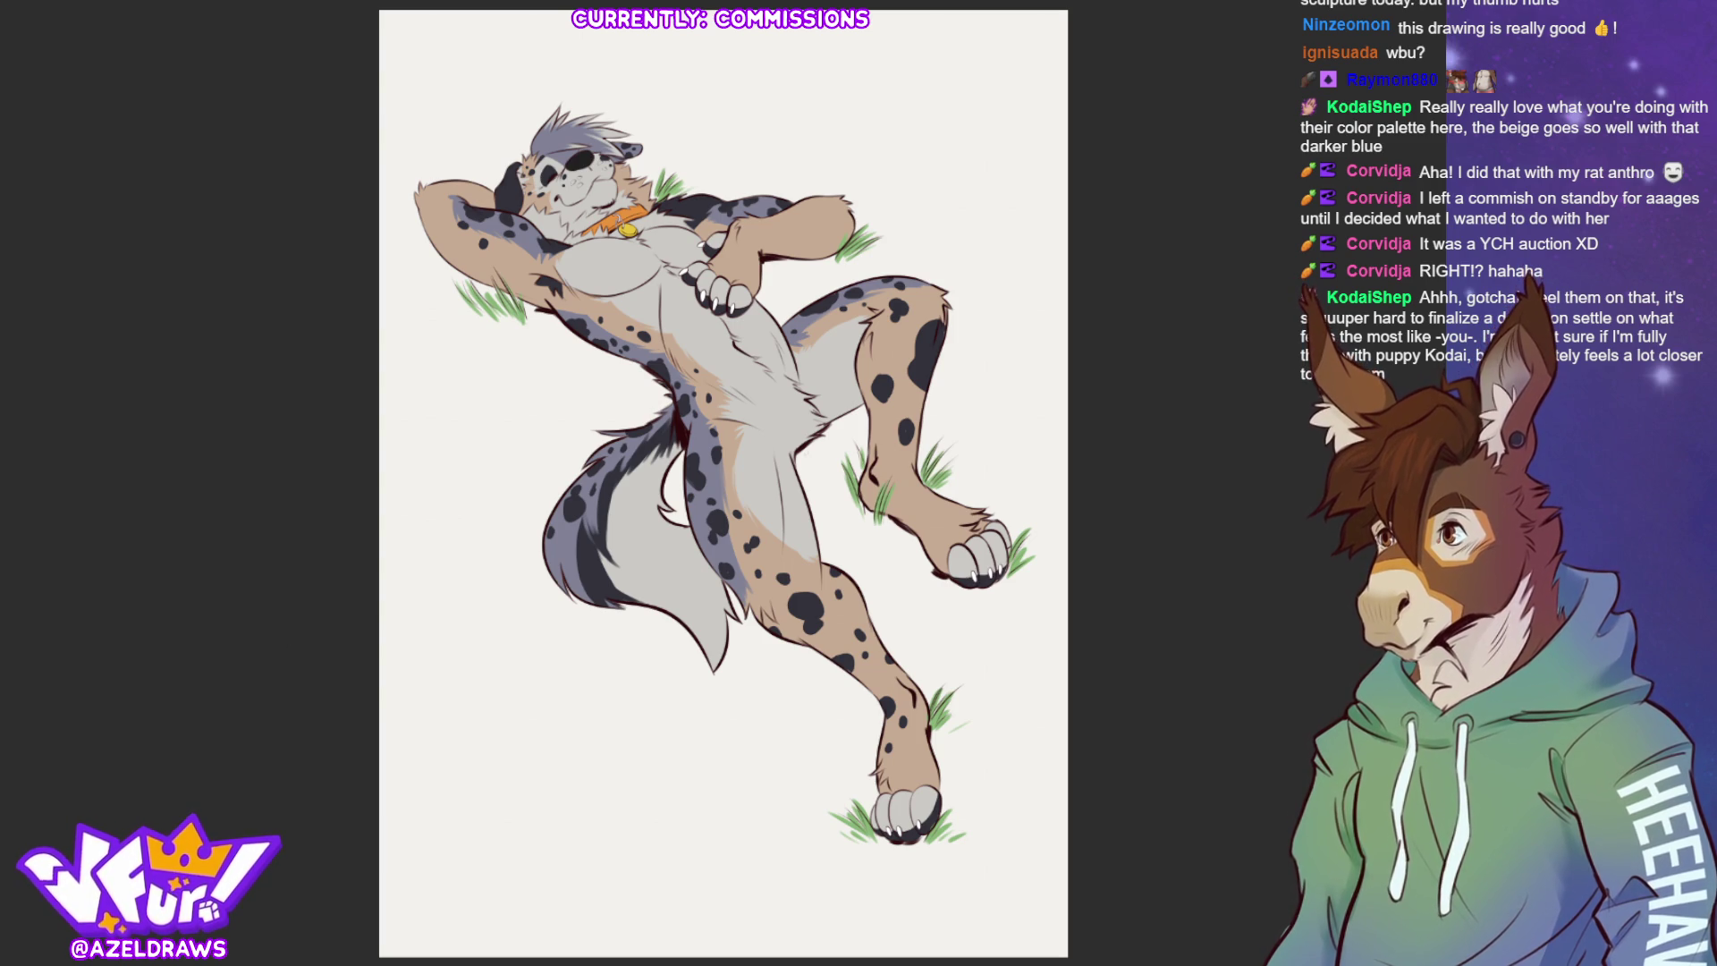
{"action": "left_click", "coordinate": [891, 466]}
{"action": "left_click", "coordinate": [910, 484]}
{"action": "left_click", "coordinate": [863, 367]}
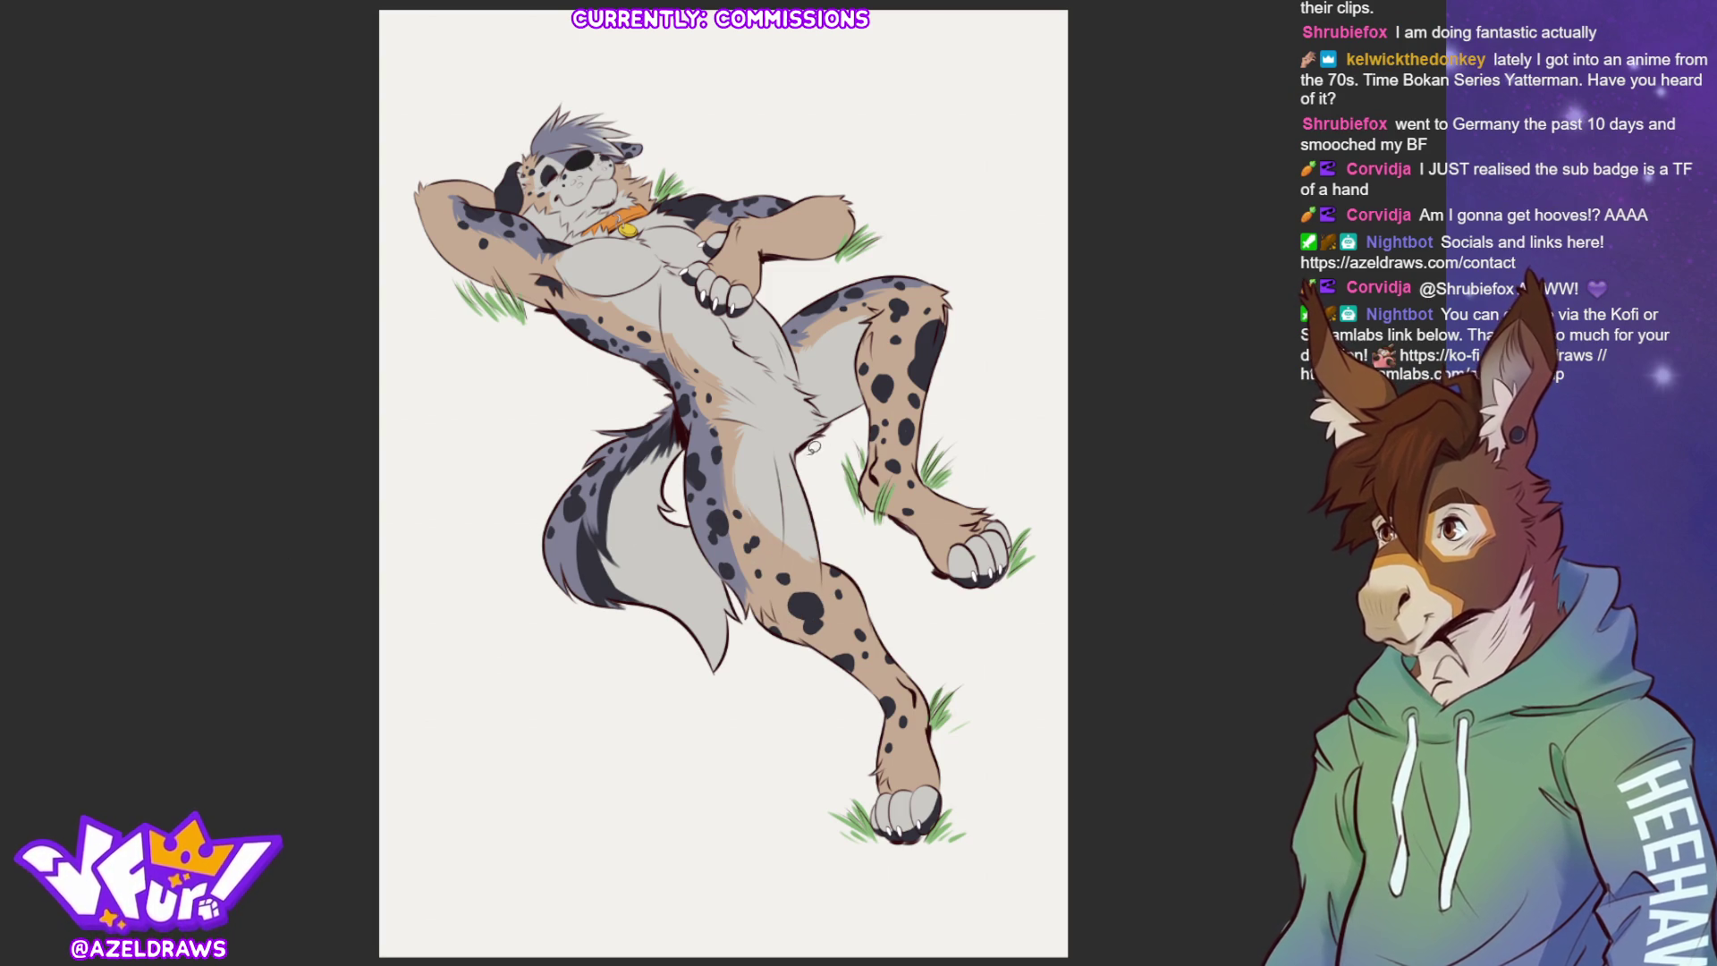
Draw thin fur detail strokes and loops on the inner thigh near the belly.
{"action": "mouse_move", "coordinate": [795, 449]}
{"action": "left_mouse_down"}
{"action": "mouse_move", "coordinate": [791, 537]}
{"action": "mouse_move", "coordinate": [819, 569]}
{"action": "left_mouse_up"}
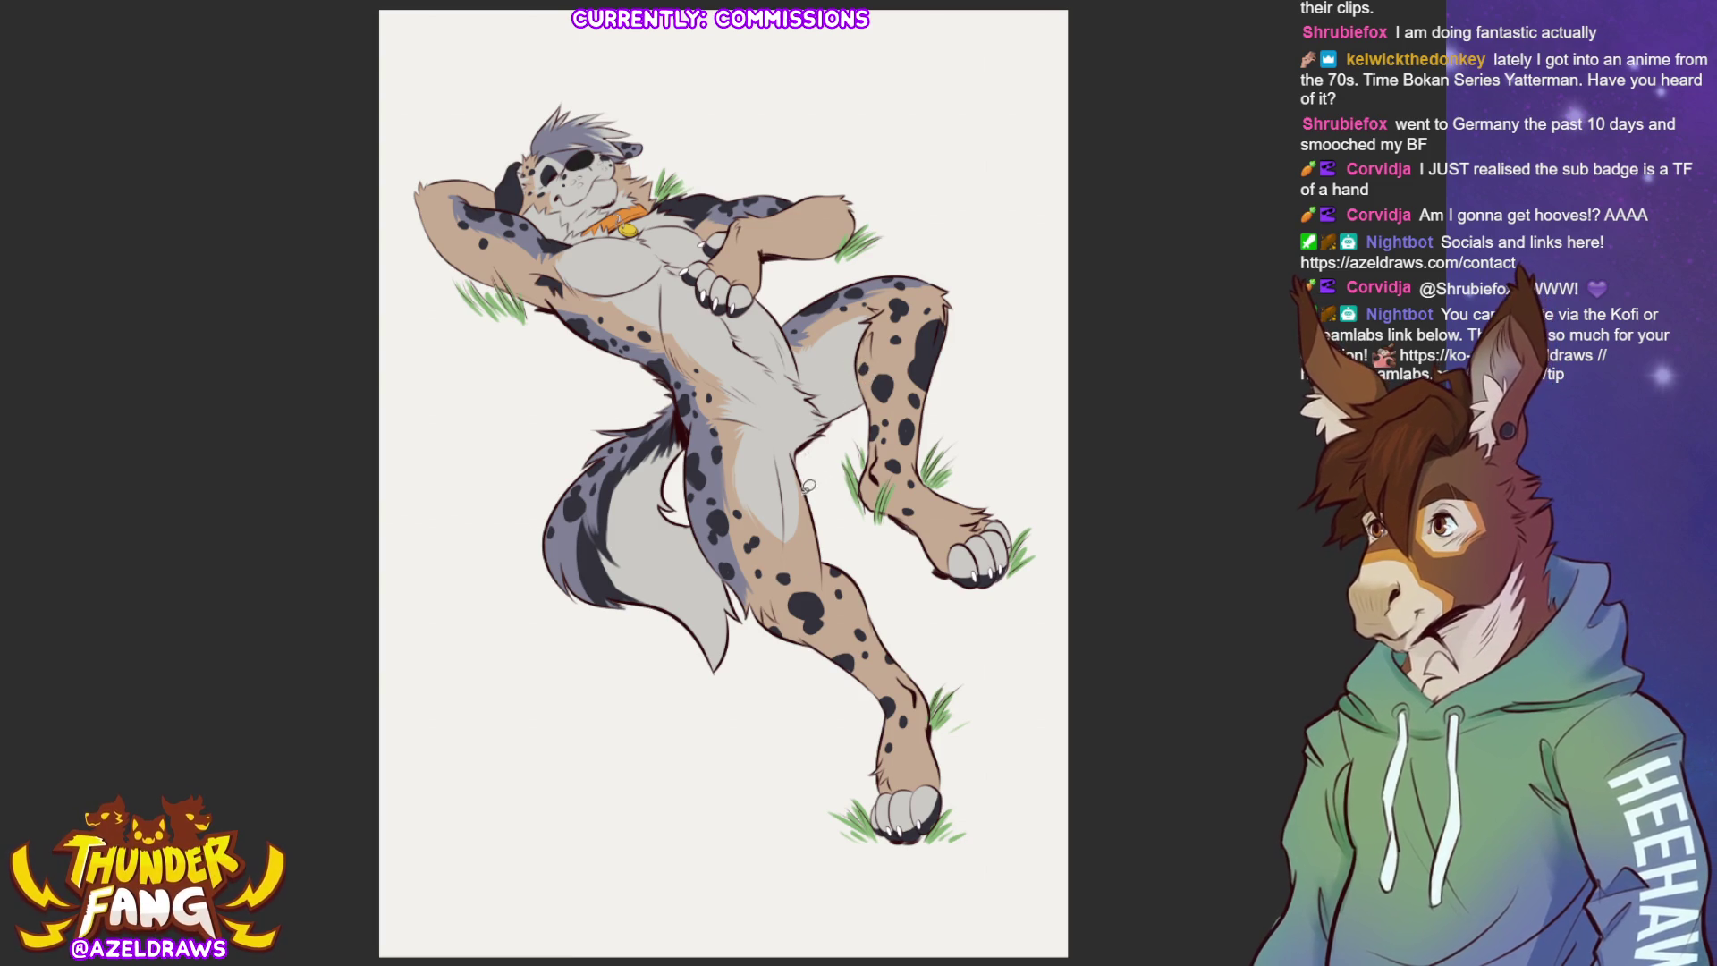
{"action": "left_click_drag", "start_coordinate": [797, 464], "coordinate": [808, 536]}
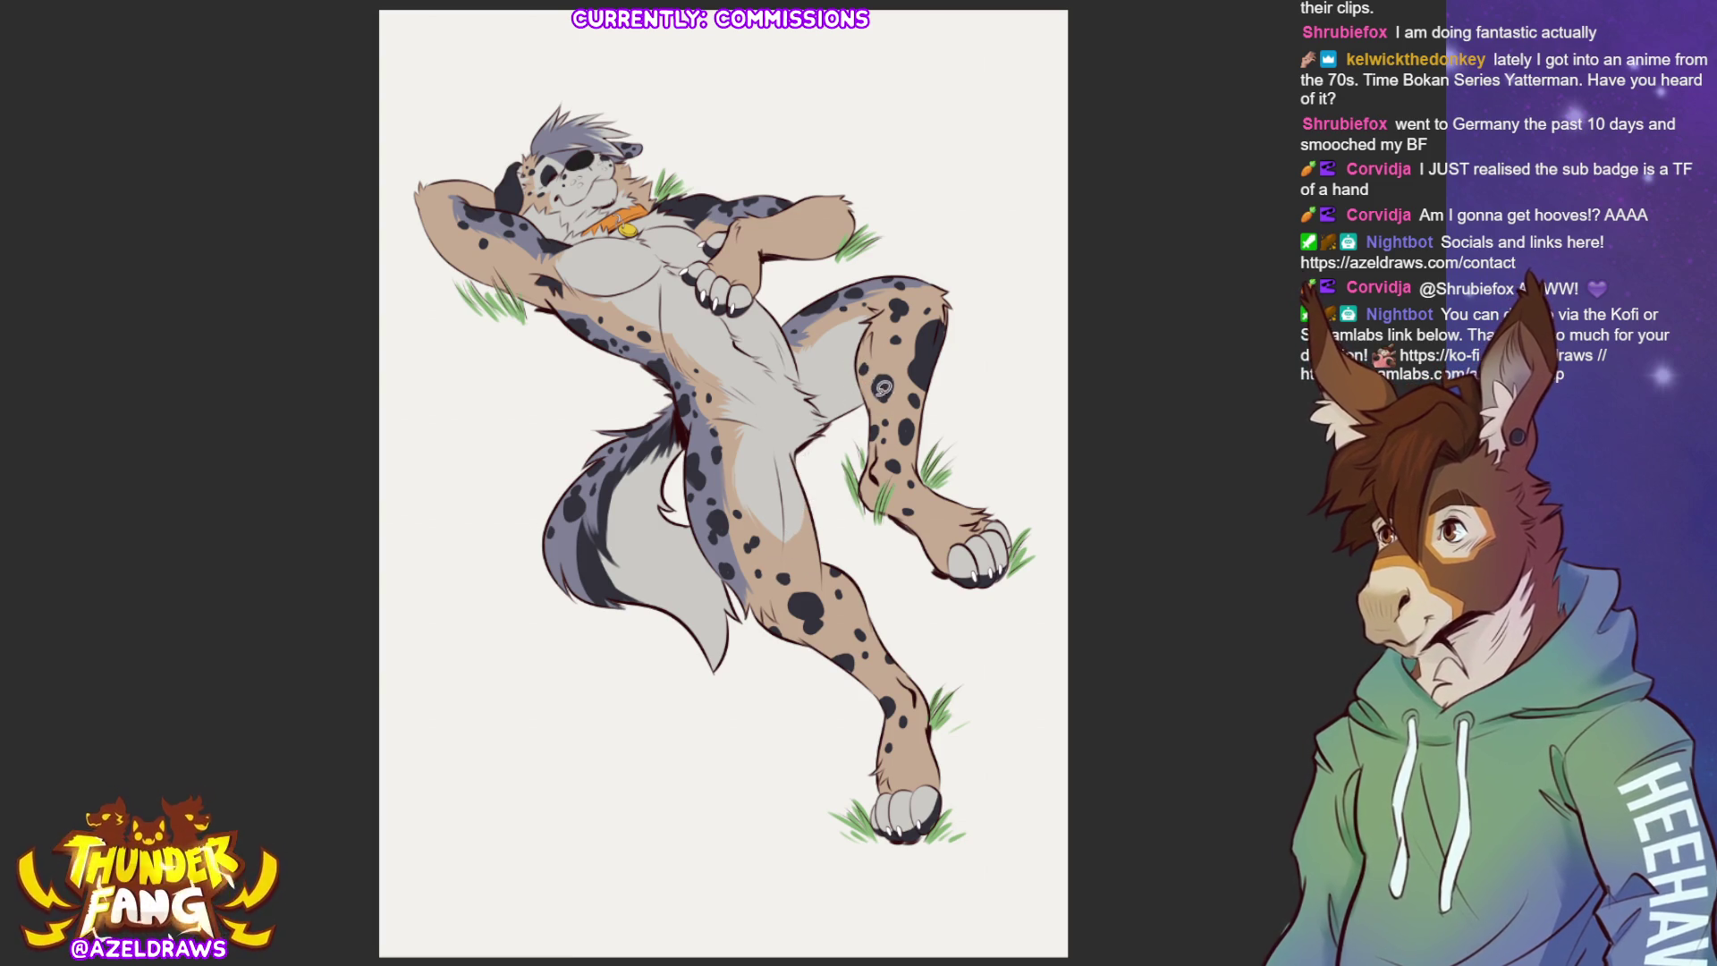
{"action": "mouse_move", "coordinate": [825, 403]}
{"action": "left_mouse_down"}
{"action": "mouse_move", "coordinate": [863, 371]}
{"action": "mouse_move", "coordinate": [854, 413]}
{"action": "mouse_move", "coordinate": [822, 403]}
{"action": "left_mouse_up"}
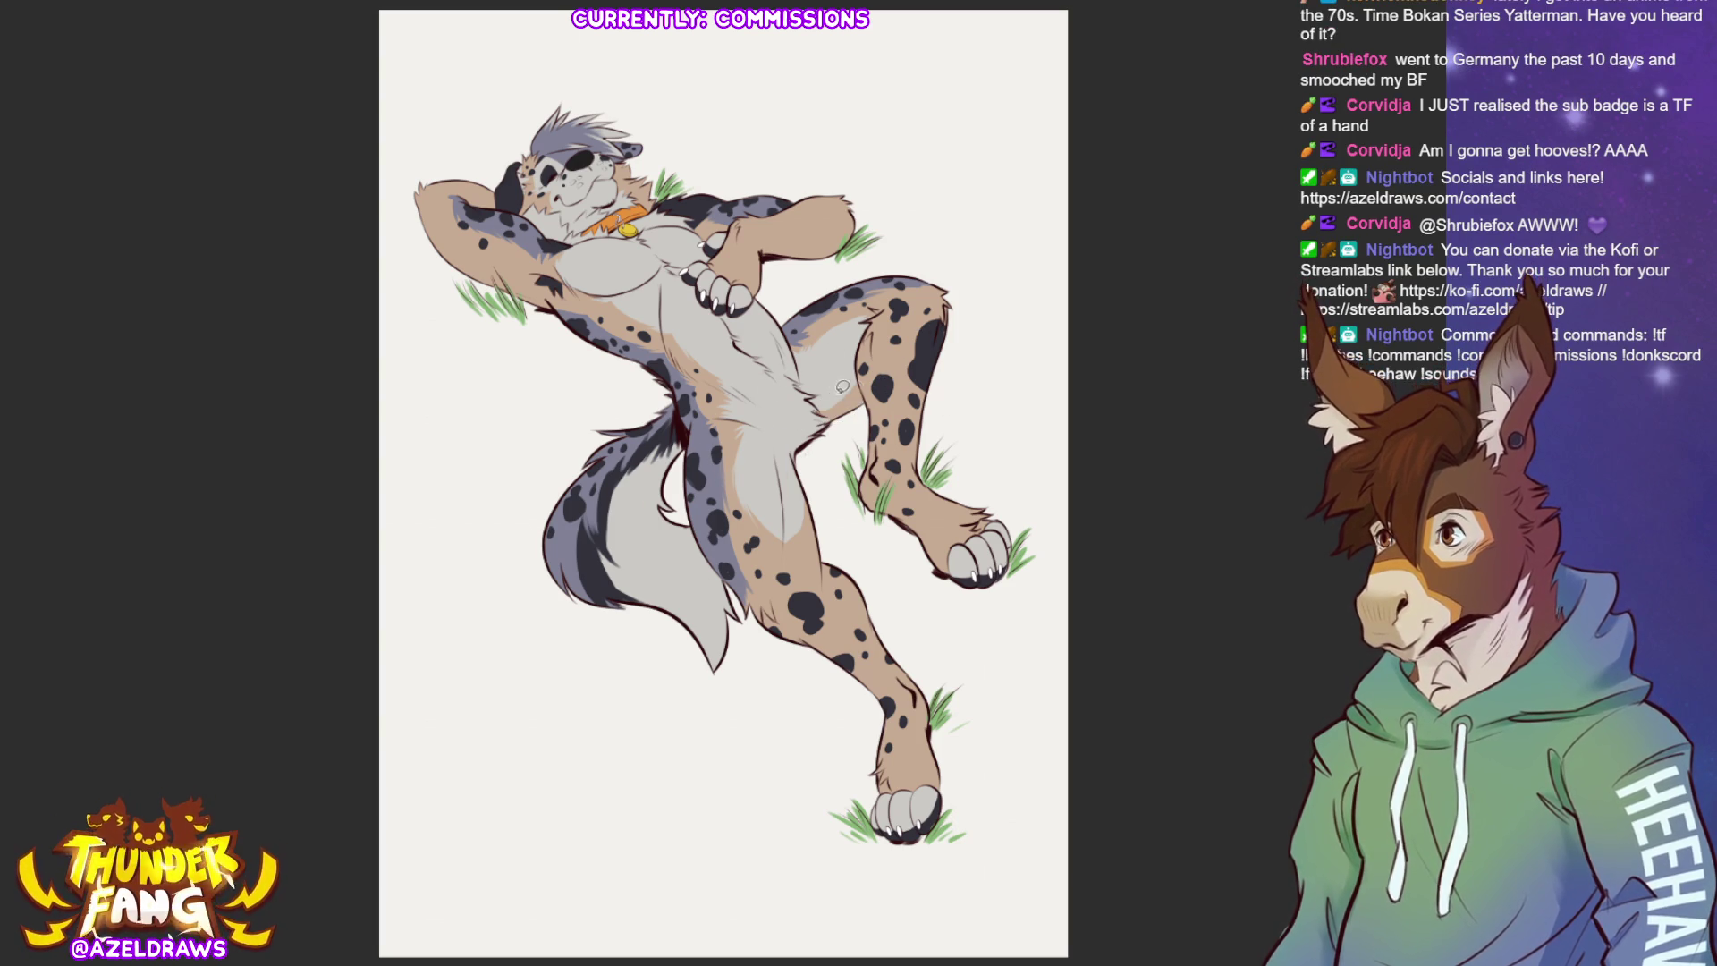
{"action": "mouse_move", "coordinate": [818, 414]}
{"action": "left_mouse_down"}
{"action": "mouse_move", "coordinate": [869, 409]}
{"action": "mouse_move", "coordinate": [818, 414]}
{"action": "left_mouse_up"}
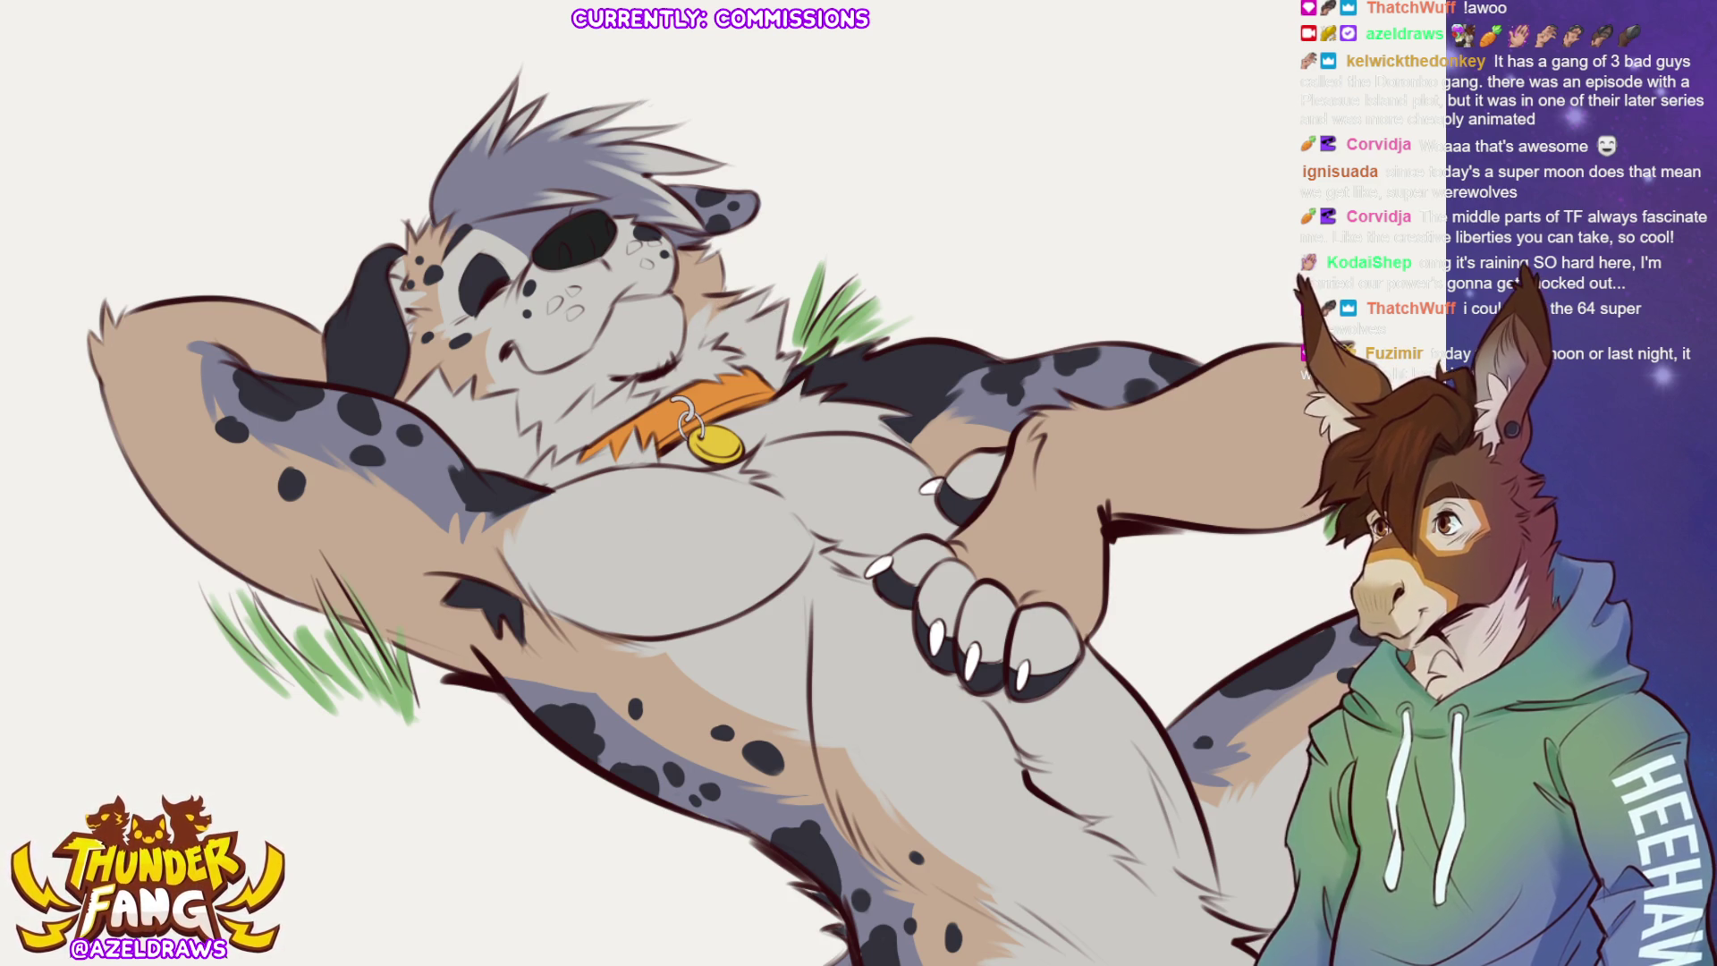
Zoom out so the entire illustration page fits in the window.
{"action": "key", "text": "ctrl+0"}
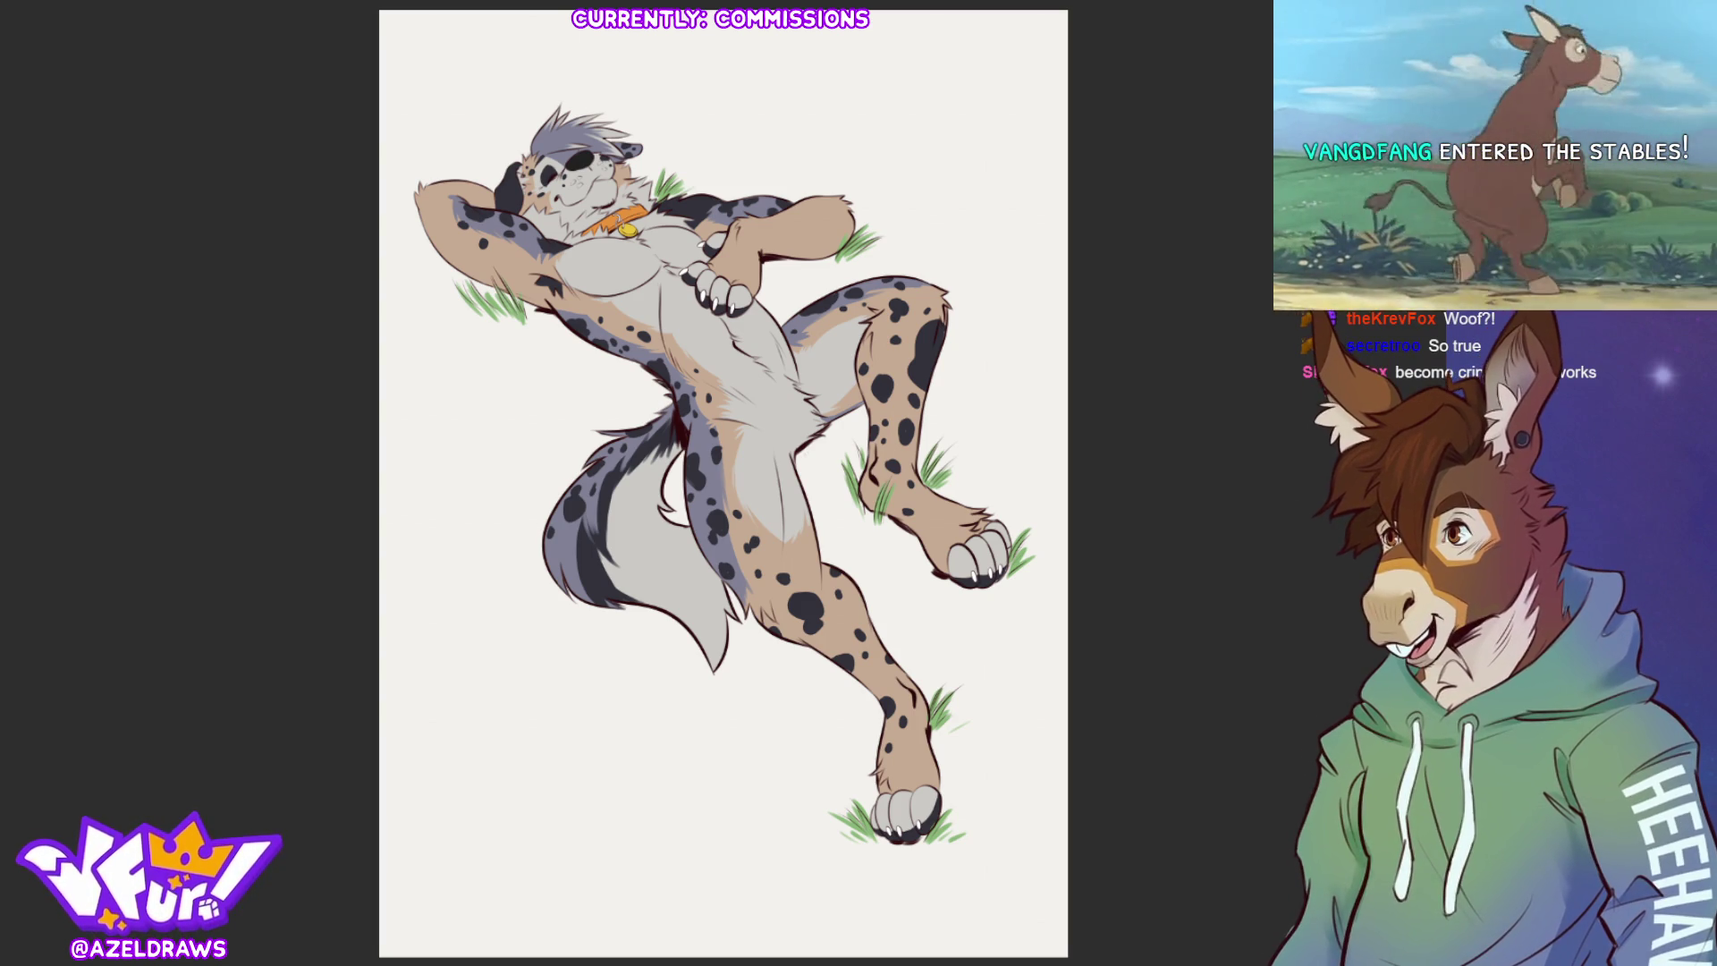
Brush a faint tan fur stroke along the raised leg's shin.
{"action": "left_click_drag", "start_coordinate": [894, 443], "coordinate": [903, 514]}
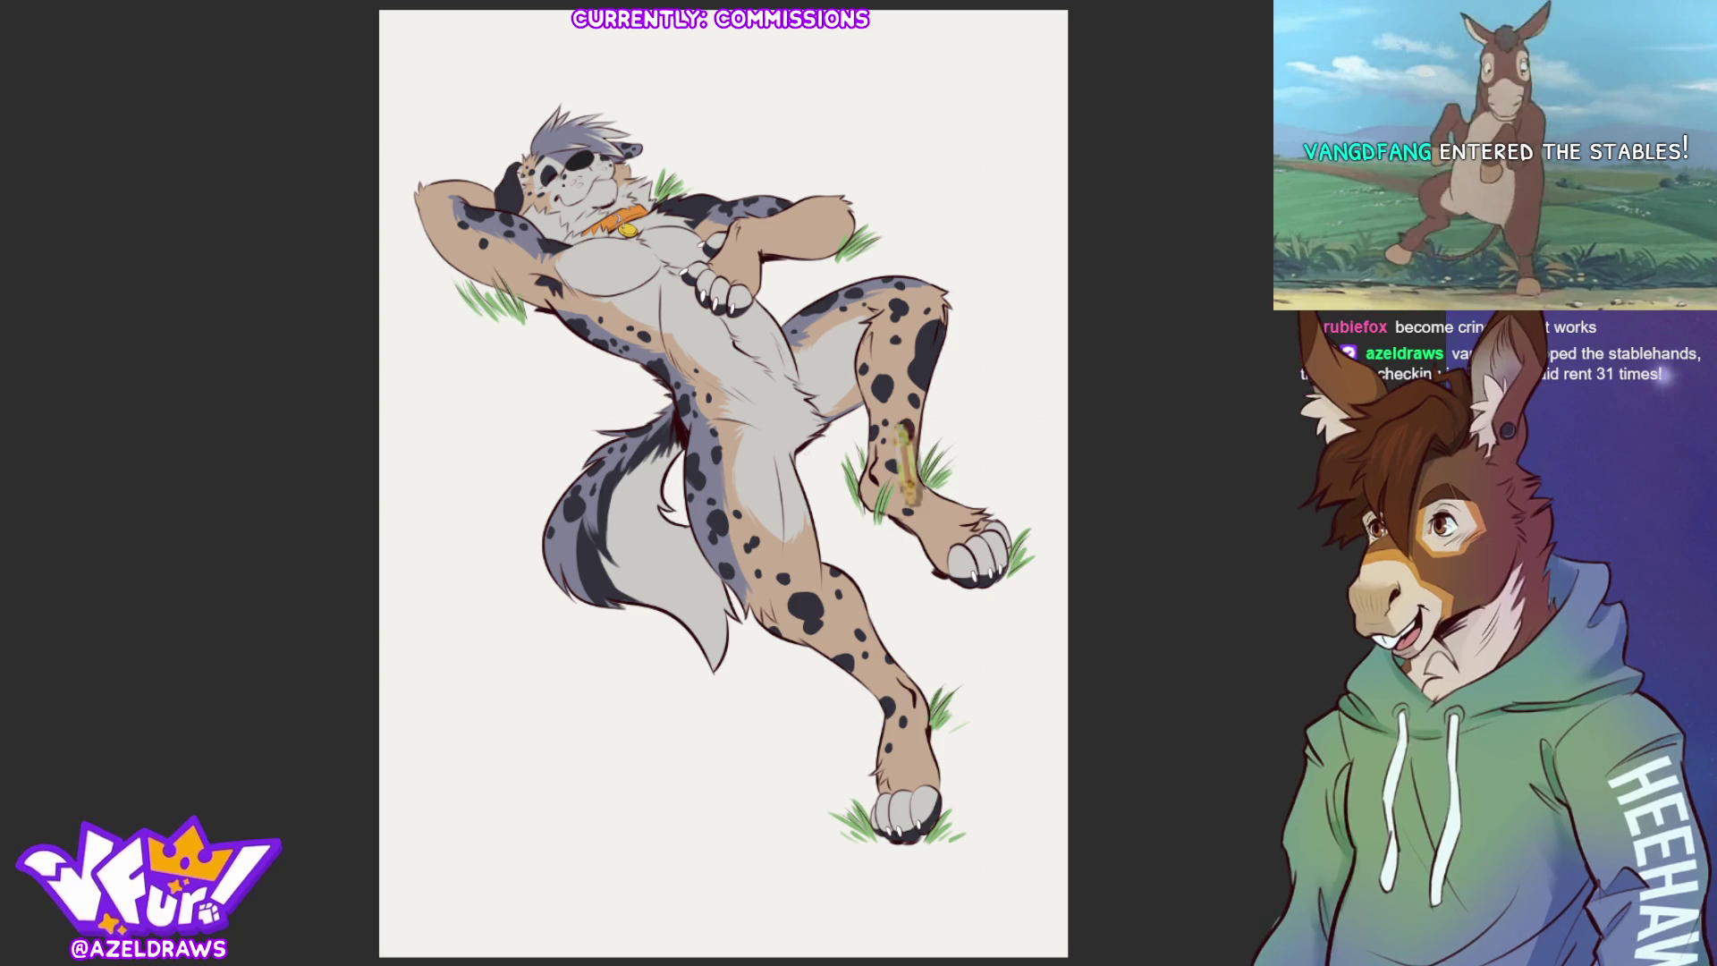
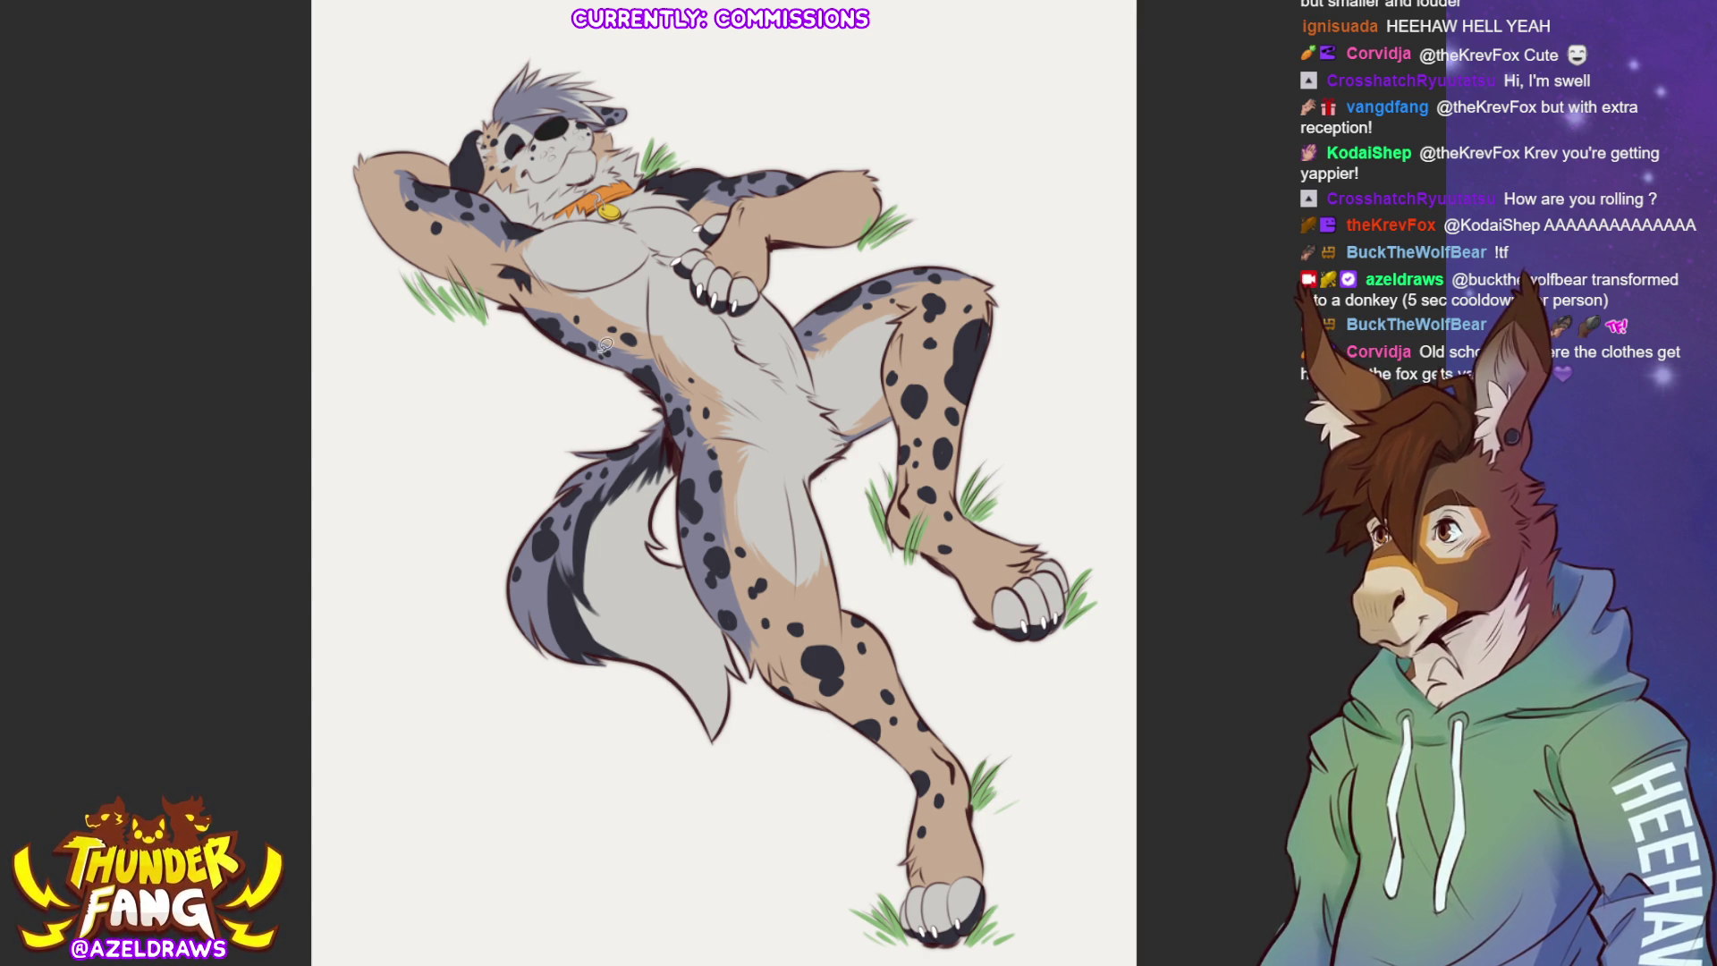
Draw three thin shading and fur lines across the character's upper torso and chest.
{"action": "mouse_move", "coordinate": [445, 270]}
{"action": "left_mouse_down"}
{"action": "mouse_move", "coordinate": [528, 265]}
{"action": "mouse_move", "coordinate": [571, 316]}
{"action": "mouse_move", "coordinate": [541, 359]}
{"action": "left_mouse_up"}
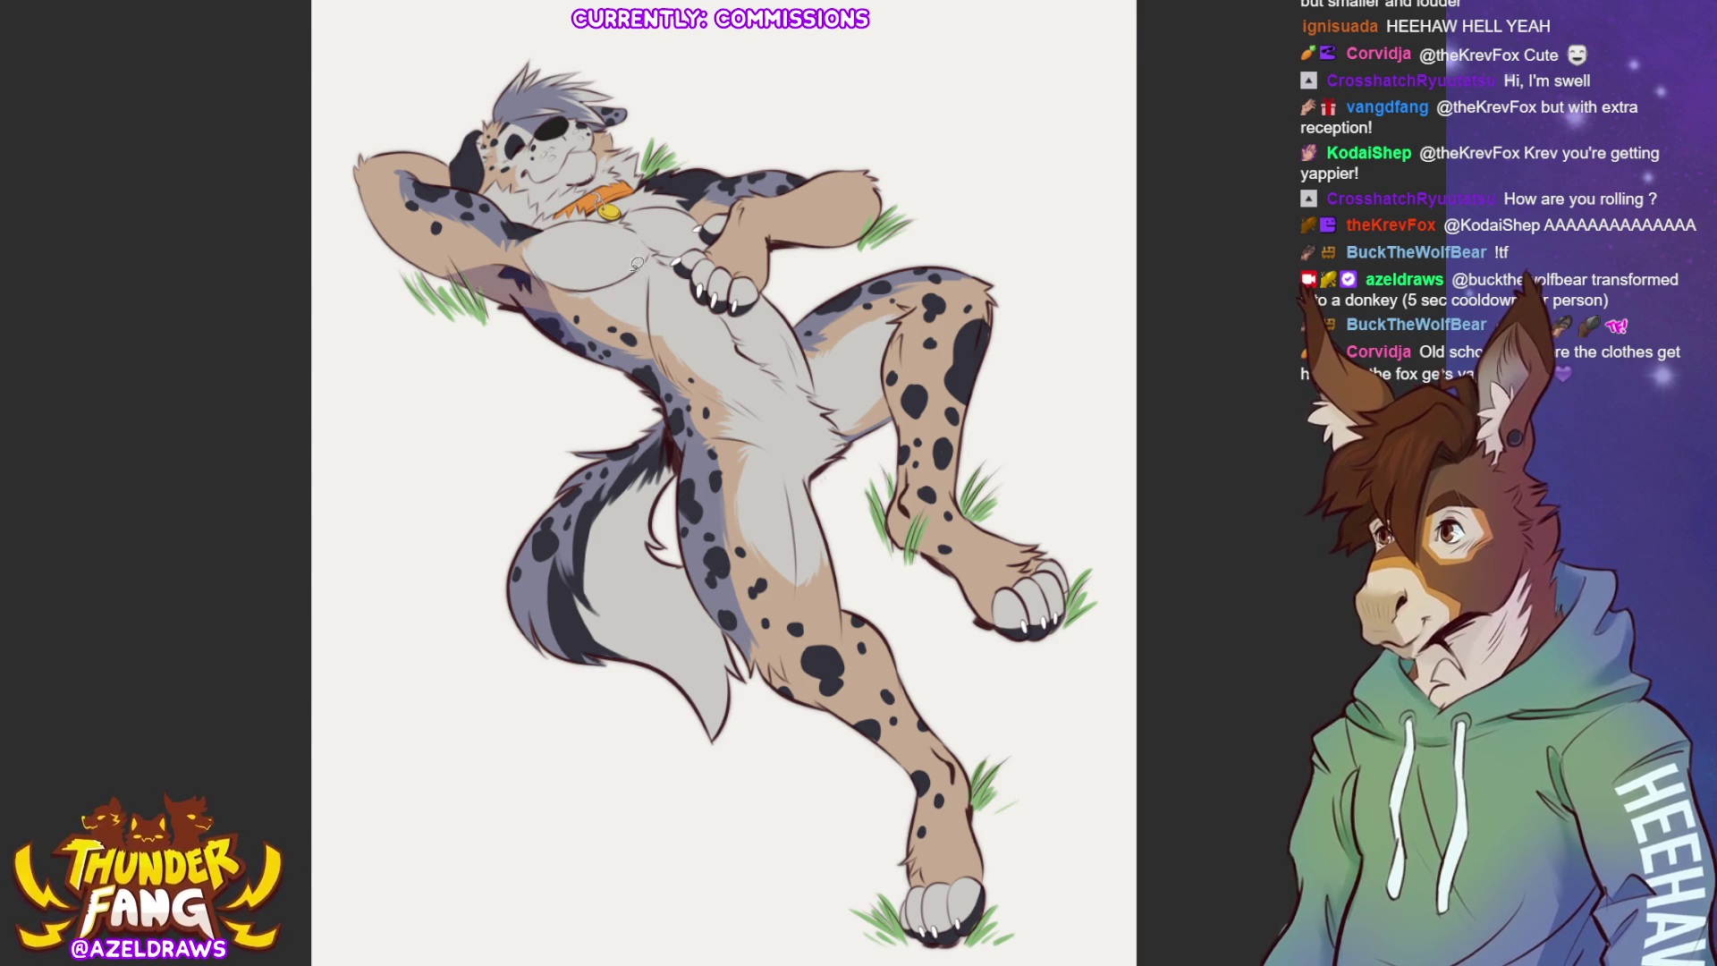
{"action": "left_click_drag", "start_coordinate": [551, 307], "coordinate": [566, 292]}
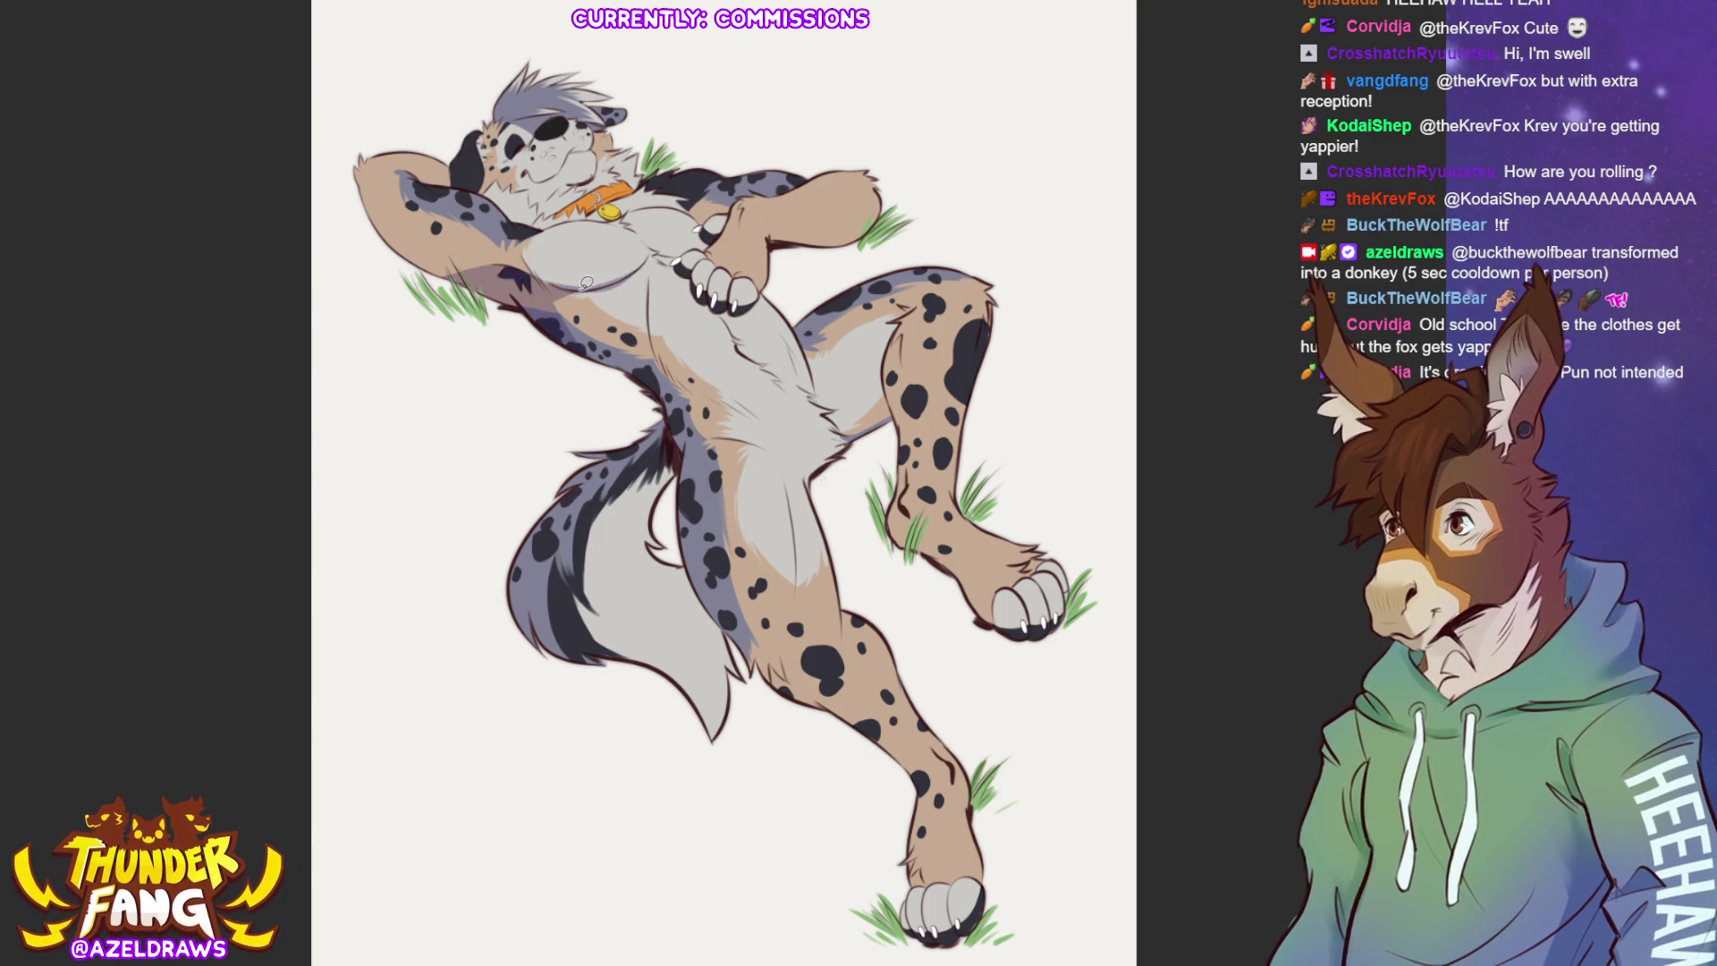
{"action": "left_click_drag", "start_coordinate": [519, 268], "coordinate": [644, 259]}
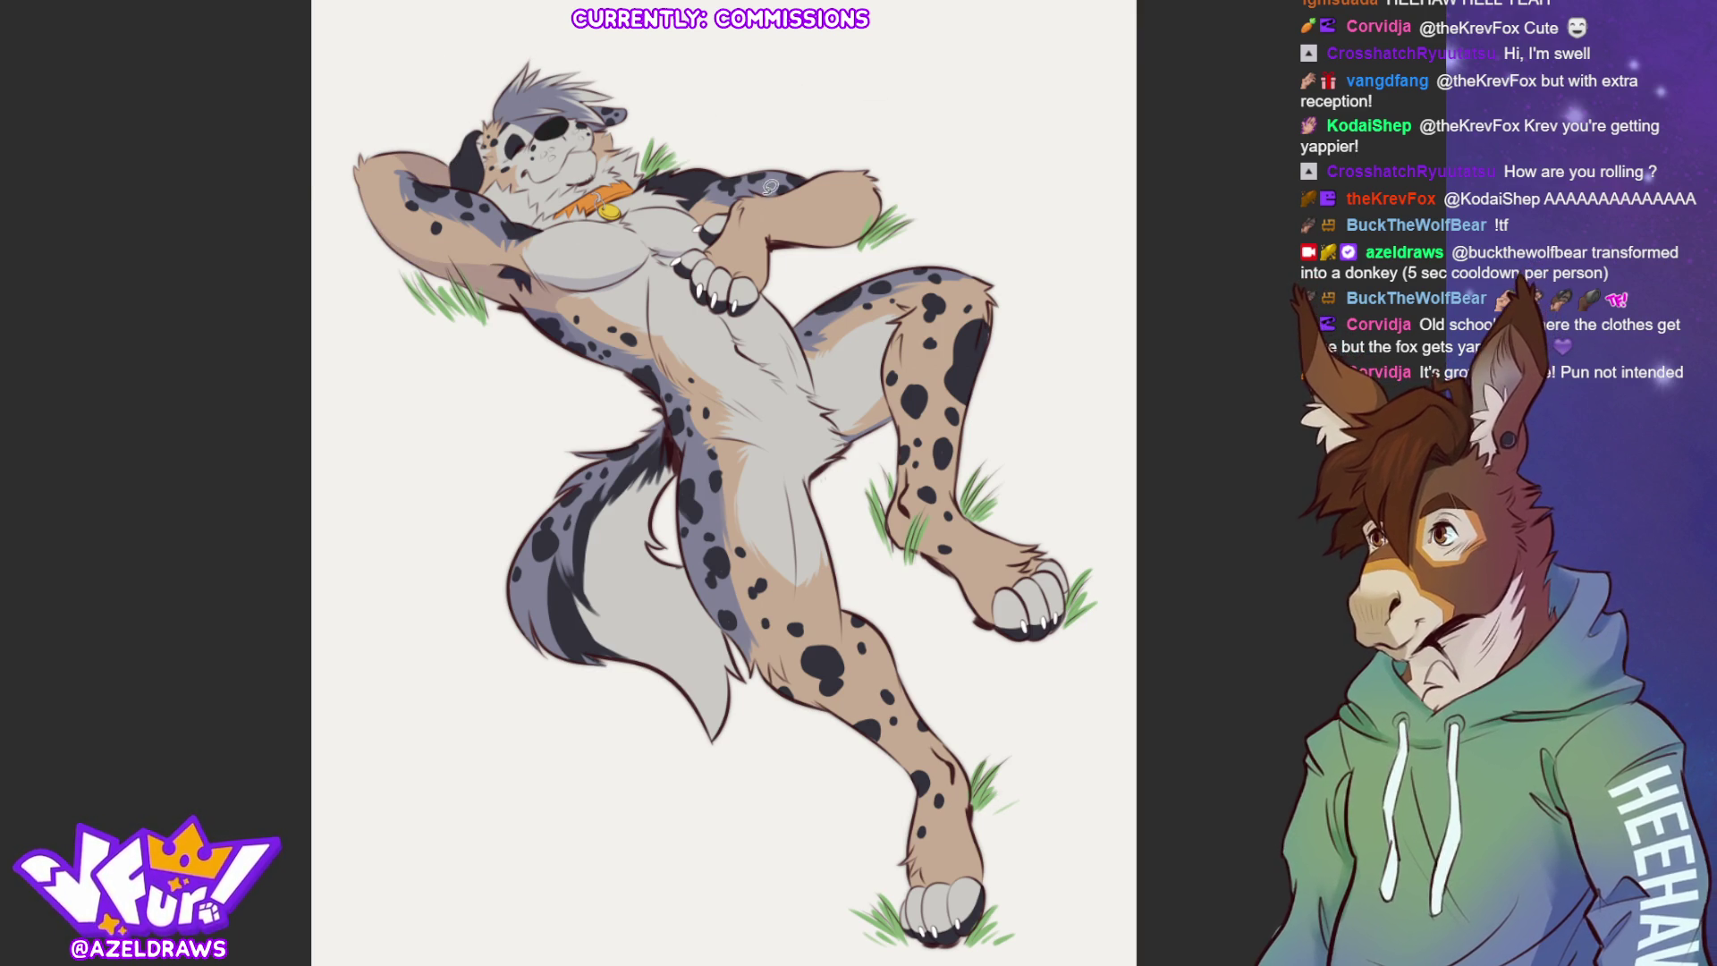
Add a fur detail stroke along the upper arm and another on the hip.
{"action": "mouse_move", "coordinate": [767, 238]}
{"action": "left_mouse_down"}
{"action": "mouse_move", "coordinate": [812, 234]}
{"action": "mouse_move", "coordinate": [877, 177]}
{"action": "mouse_move", "coordinate": [775, 254]}
{"action": "left_mouse_up"}
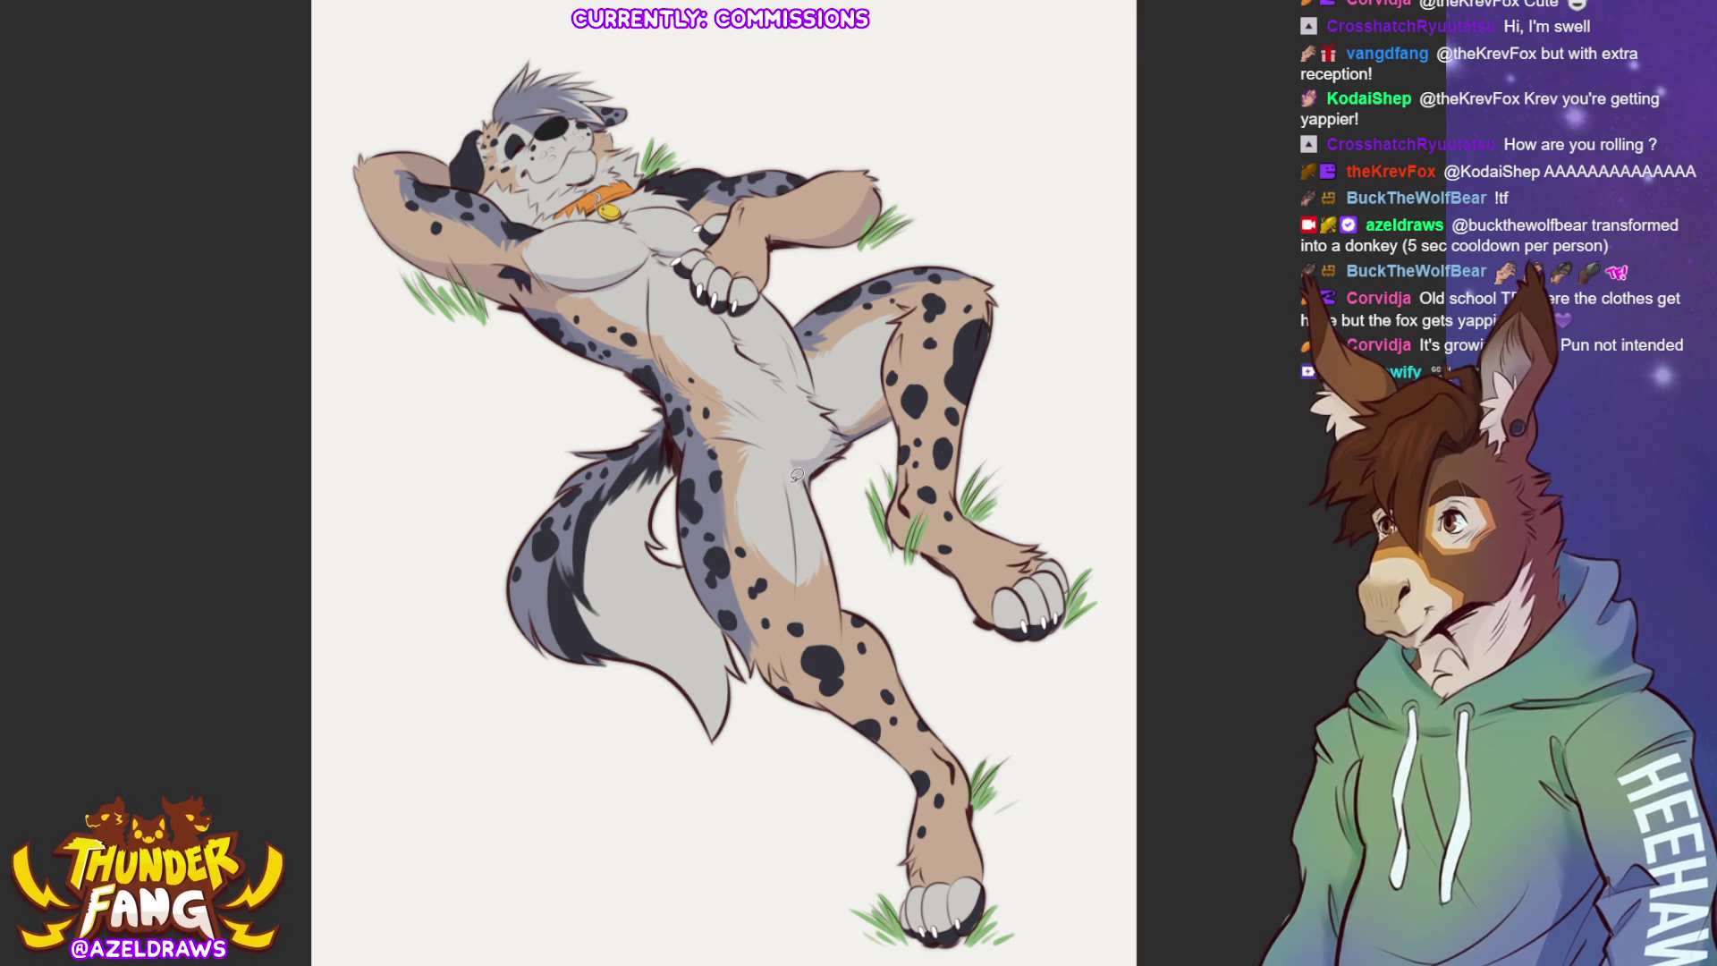
{"action": "mouse_move", "coordinate": [851, 384]}
{"action": "left_mouse_down"}
{"action": "mouse_move", "coordinate": [830, 398]}
{"action": "mouse_move", "coordinate": [885, 354]}
{"action": "mouse_move", "coordinate": [894, 413]}
{"action": "mouse_move", "coordinate": [855, 438]}
{"action": "left_mouse_up"}
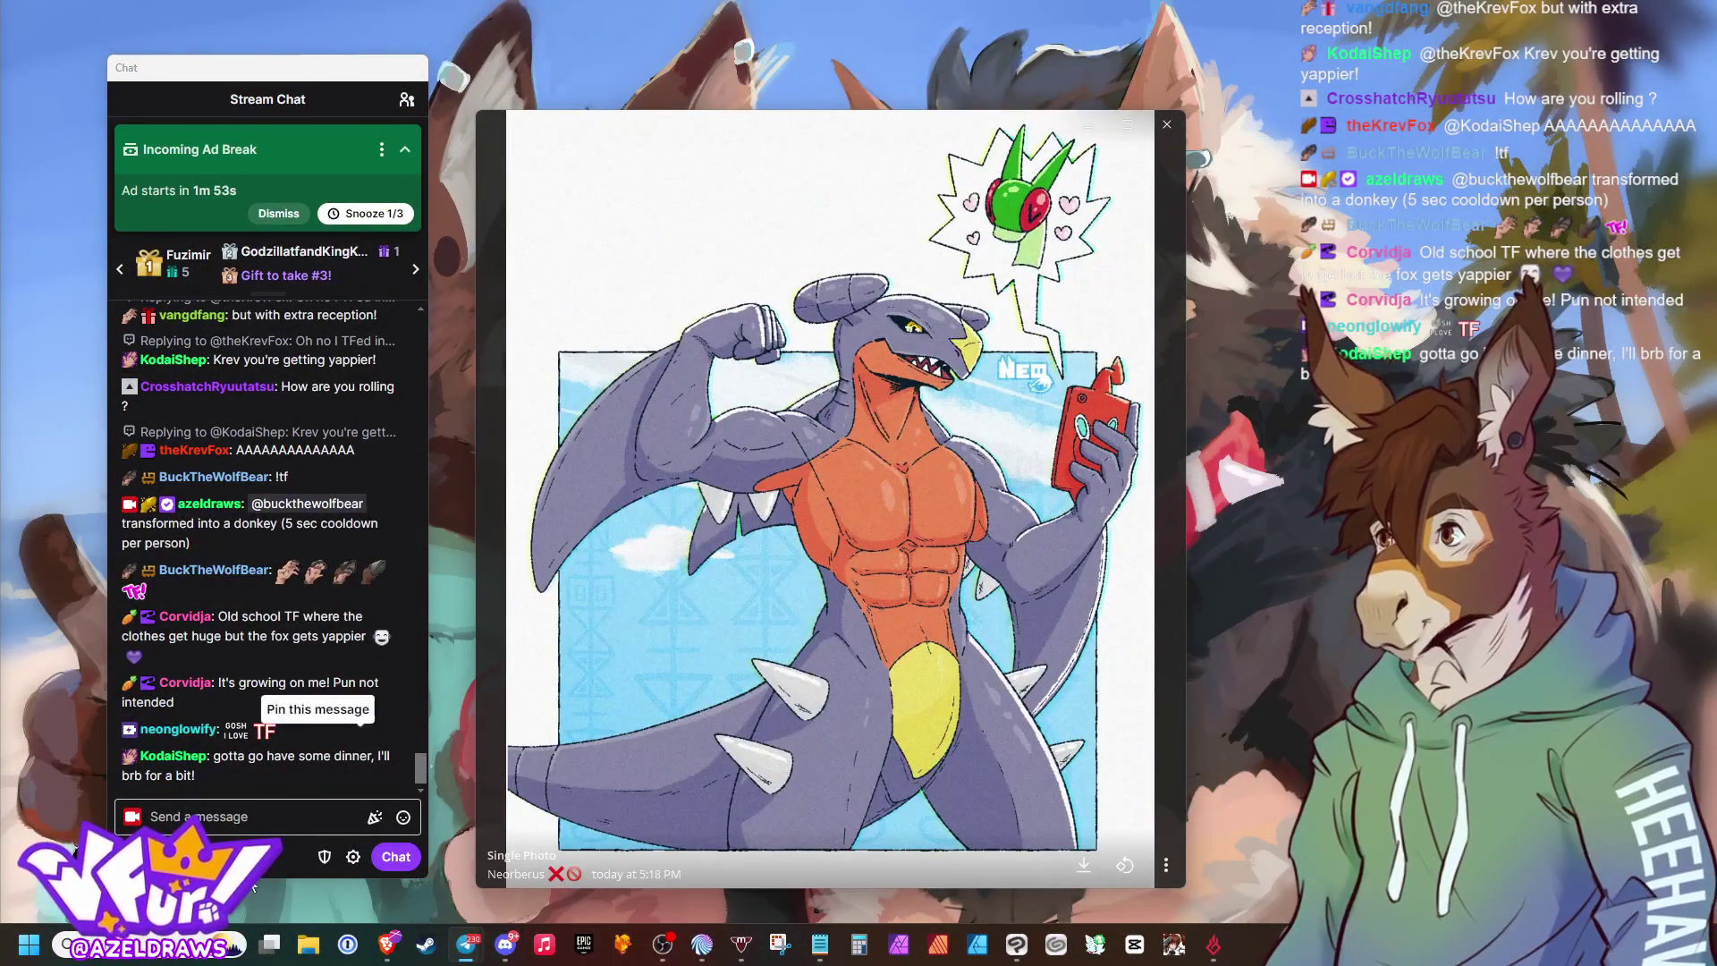
{"action": "mouse_move", "coordinate": [460, 956]}
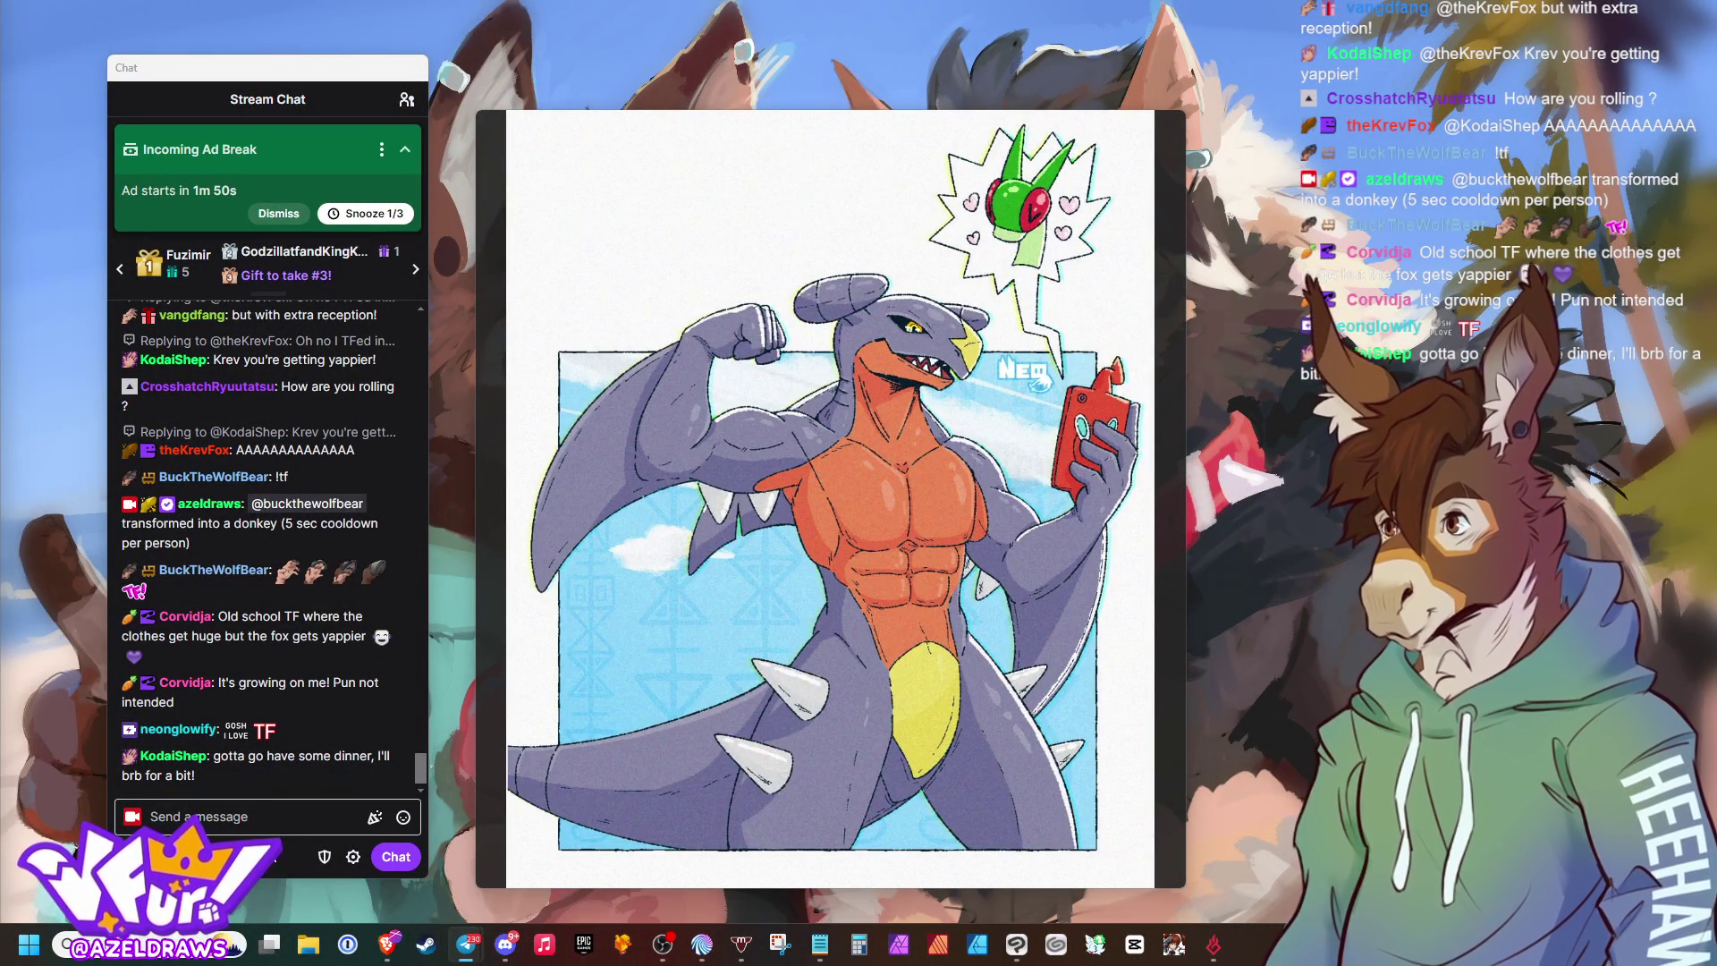
{"action": "left_click", "coordinate": [273, 860]}
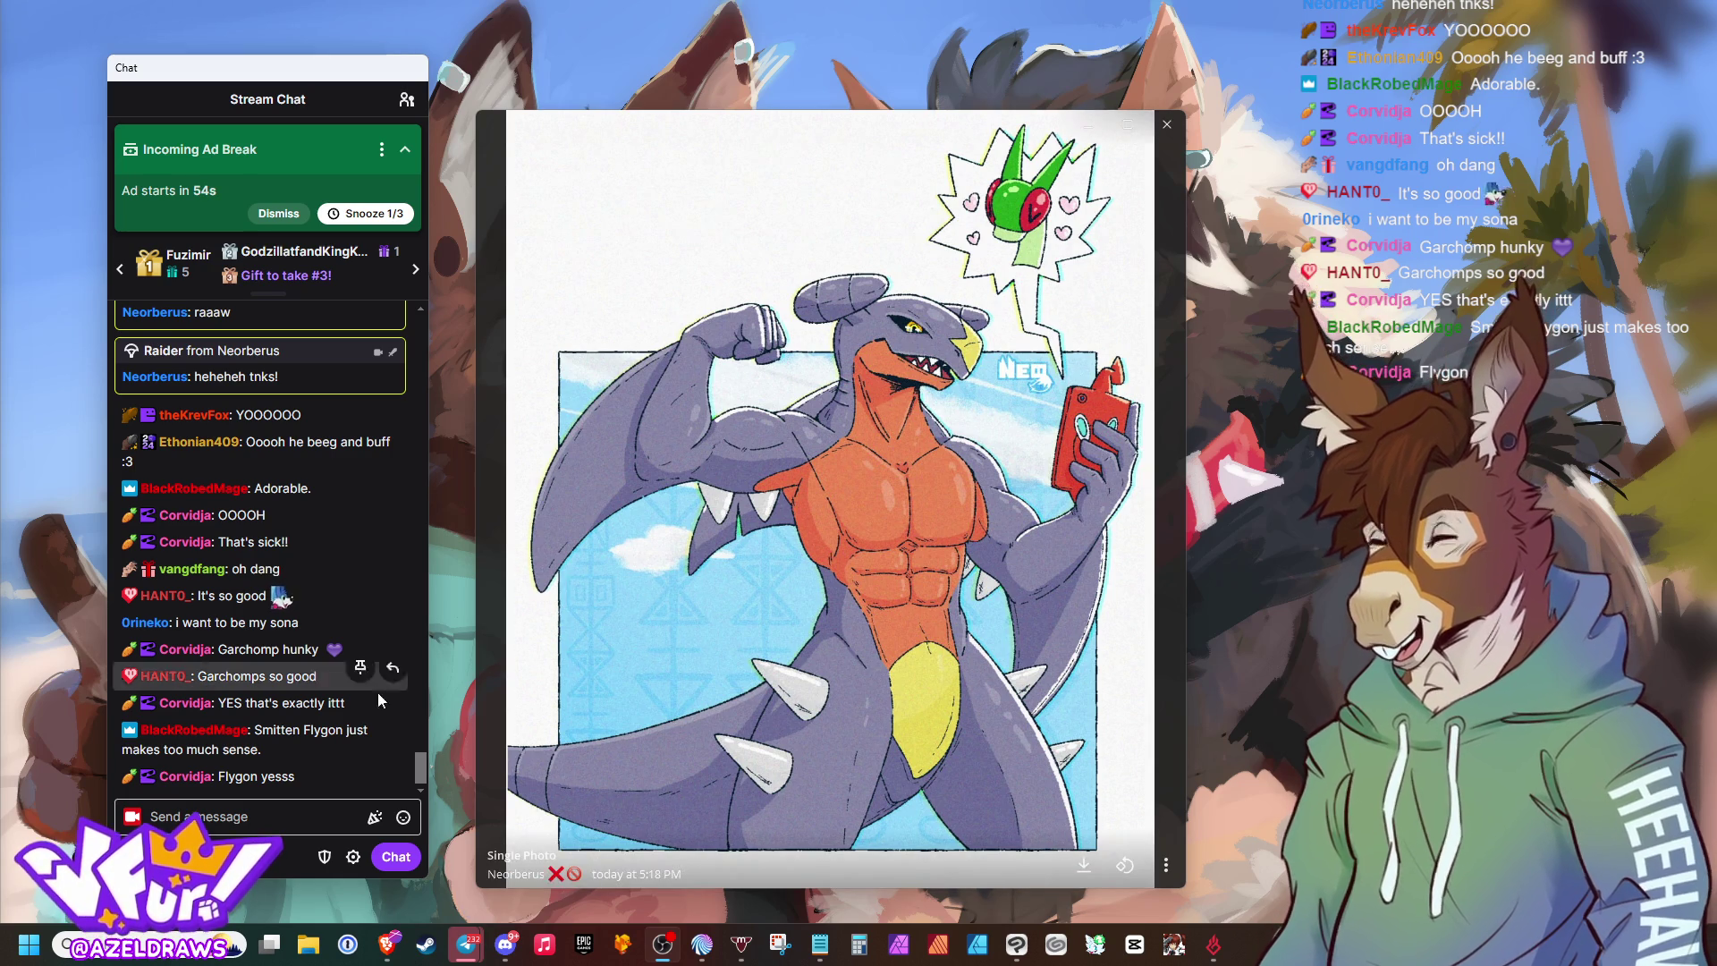
{"action": "mouse_move", "coordinate": [465, 945]}
{"action": "left_click", "coordinate": [407, 881]}
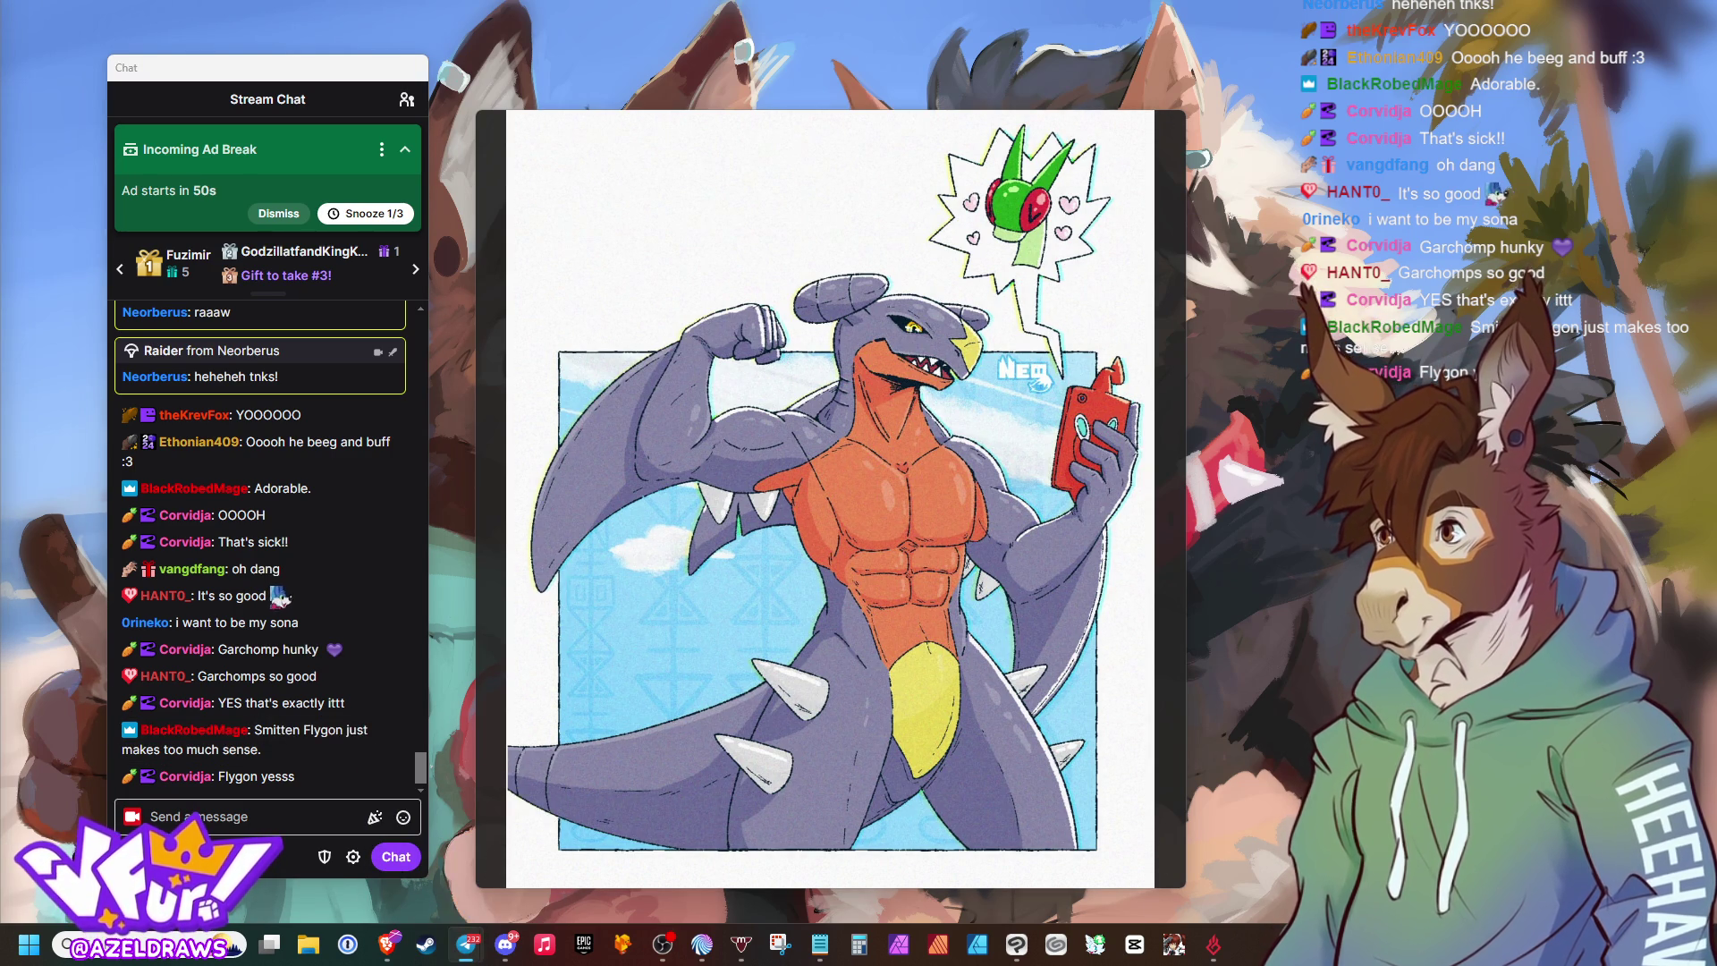
{"action": "mouse_move", "coordinate": [1142, 335]}
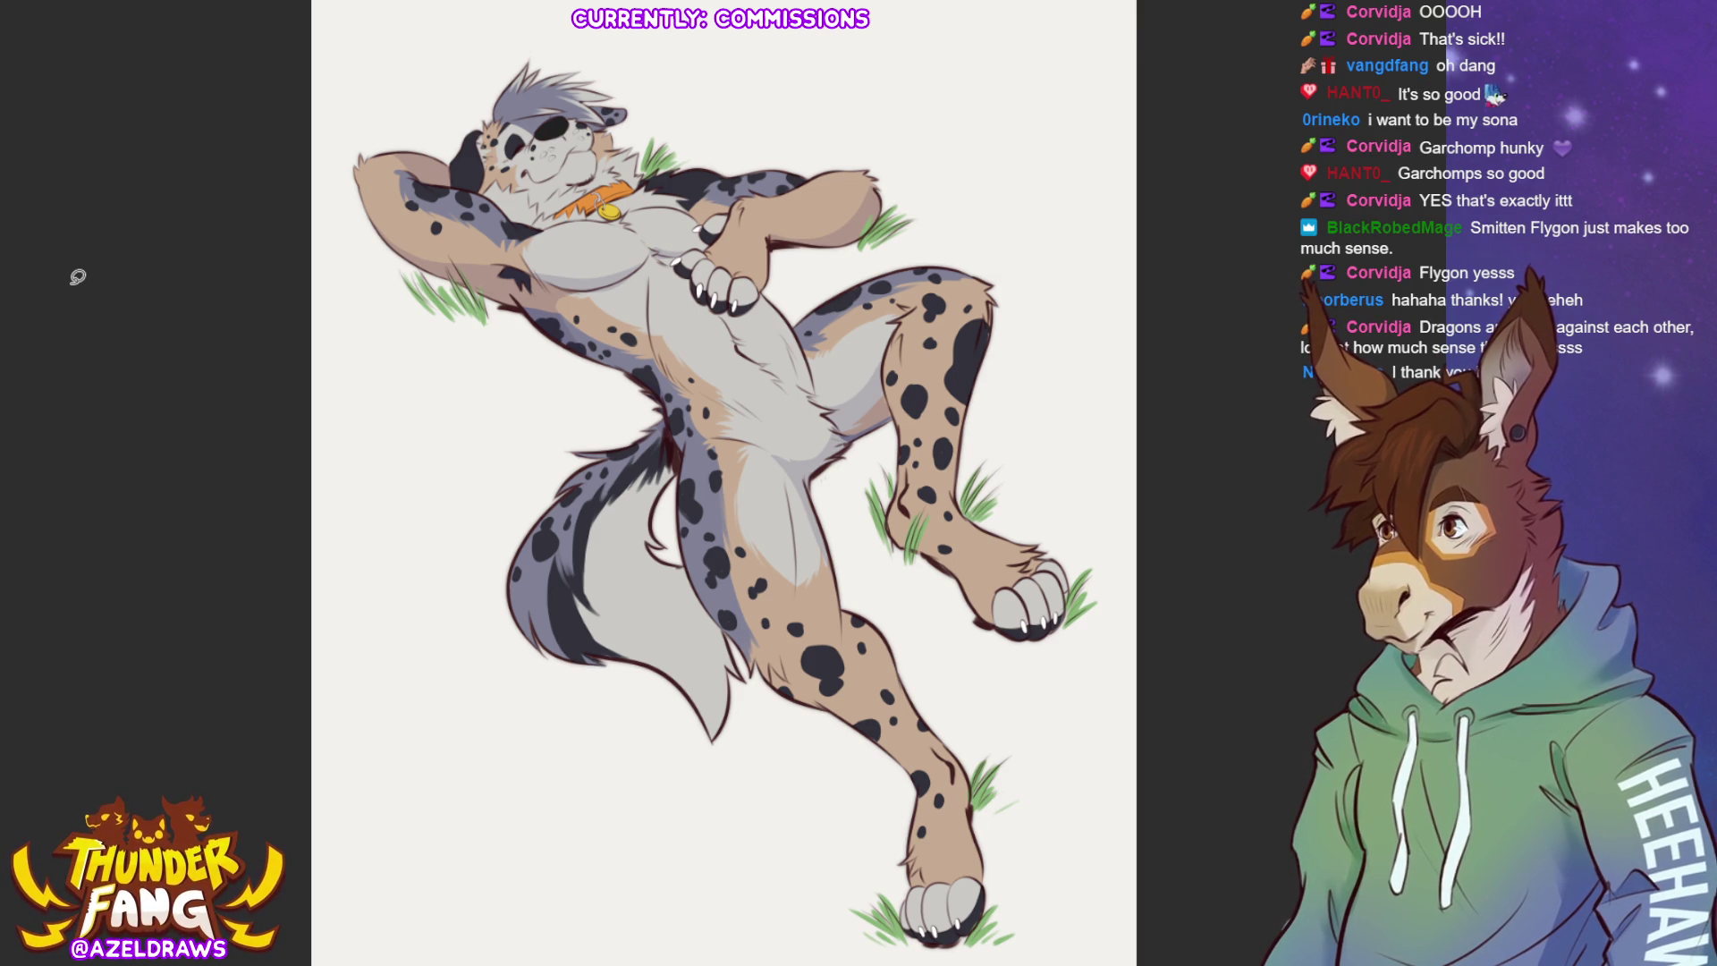
Paint fine strokes along the tail edge, then dark strokes along the spotted lower leg outline.
{"action": "mouse_move", "coordinate": [680, 420]}
{"action": "left_mouse_down"}
{"action": "mouse_move", "coordinate": [653, 483]}
{"action": "mouse_move", "coordinate": [669, 512]}
{"action": "mouse_move", "coordinate": [651, 519]}
{"action": "left_mouse_up"}
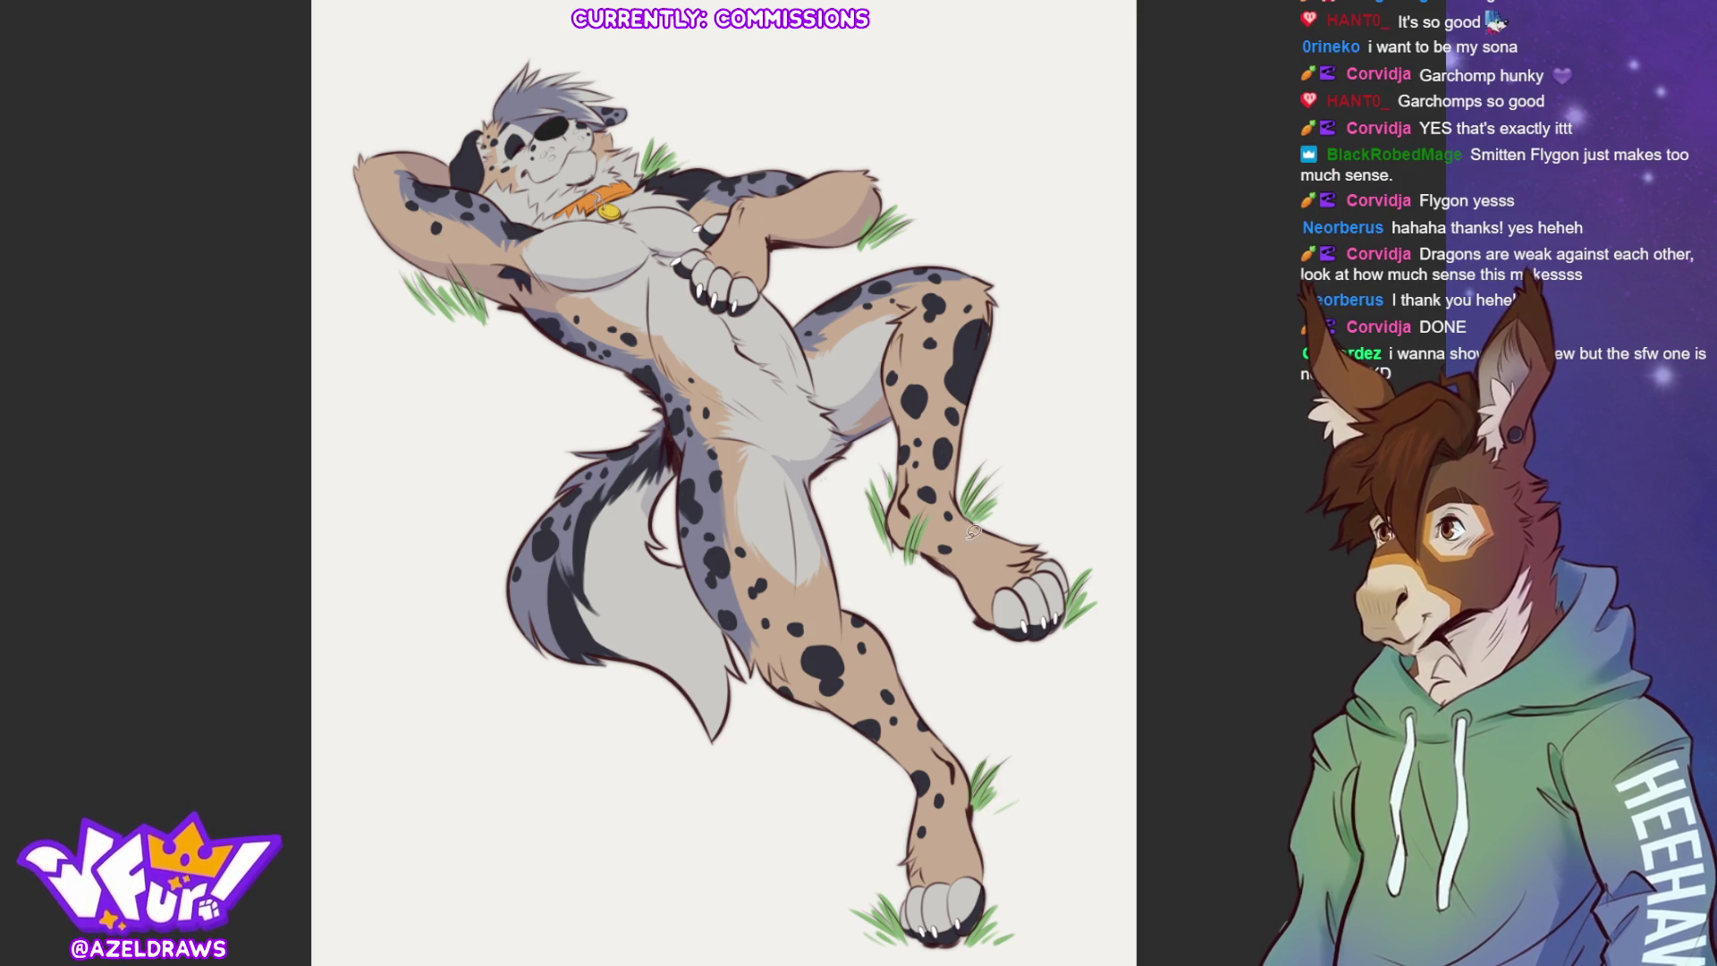
{"action": "mouse_move", "coordinate": [908, 499]}
{"action": "left_mouse_down"}
{"action": "mouse_move", "coordinate": [921, 519]}
{"action": "mouse_move", "coordinate": [899, 502]}
{"action": "mouse_move", "coordinate": [899, 537]}
{"action": "left_mouse_up"}
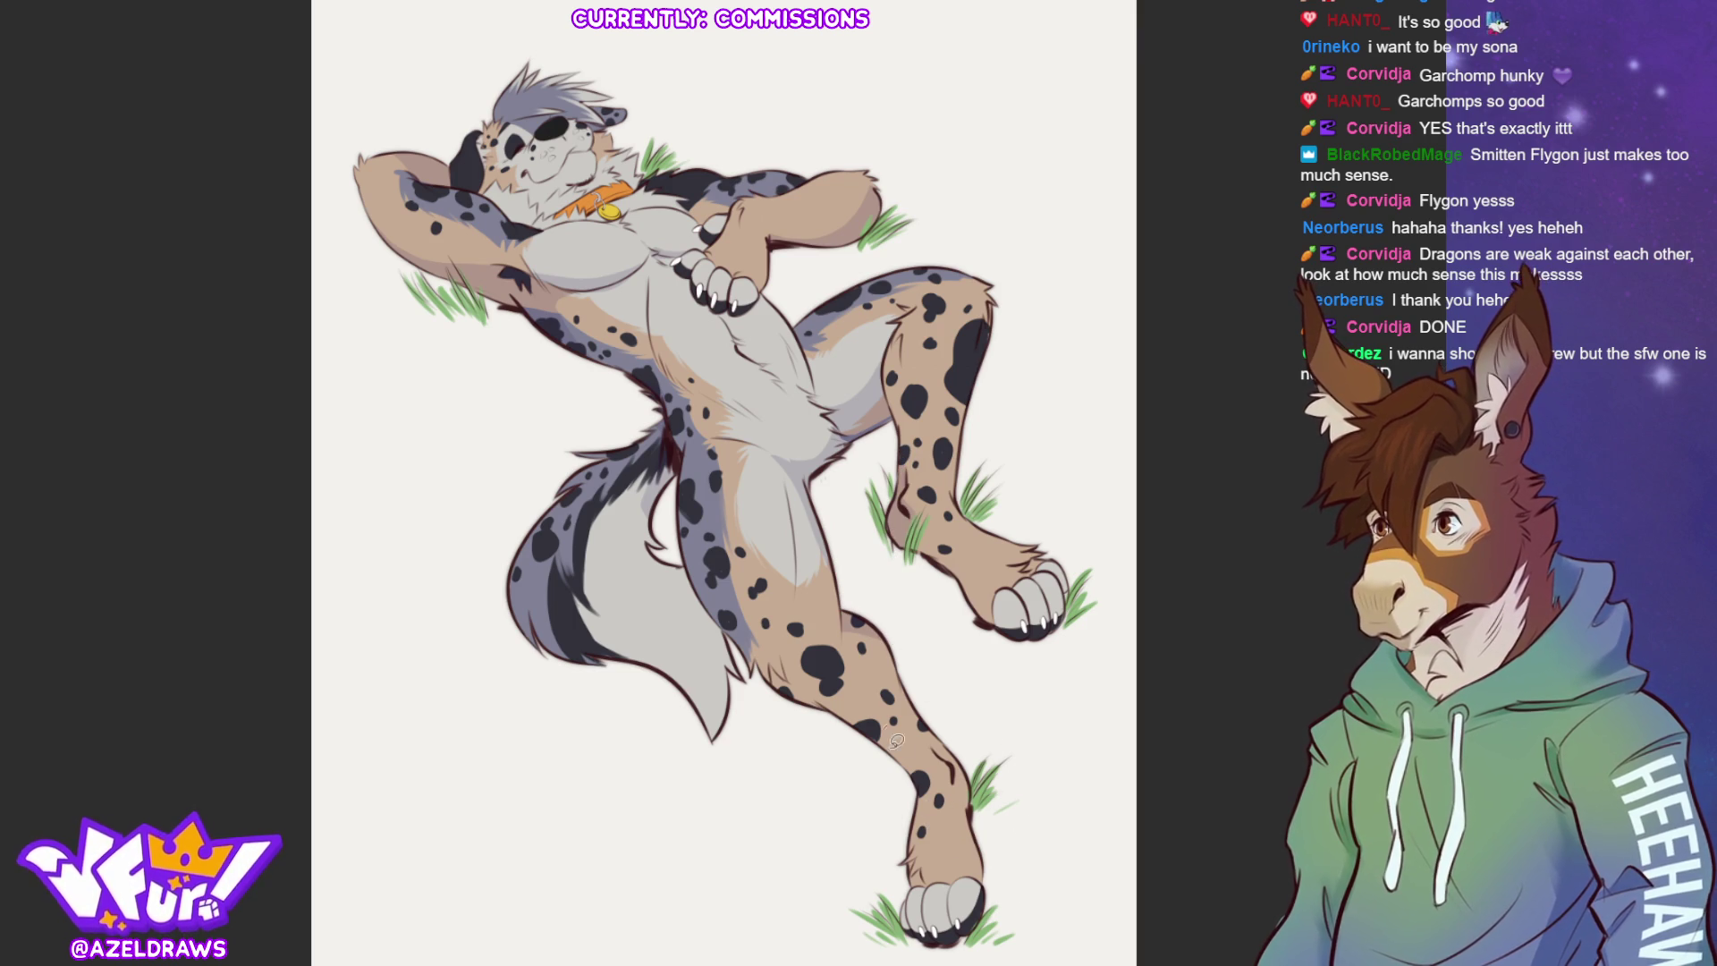
{"action": "left_click_drag", "start_coordinate": [860, 721], "coordinate": [937, 771]}
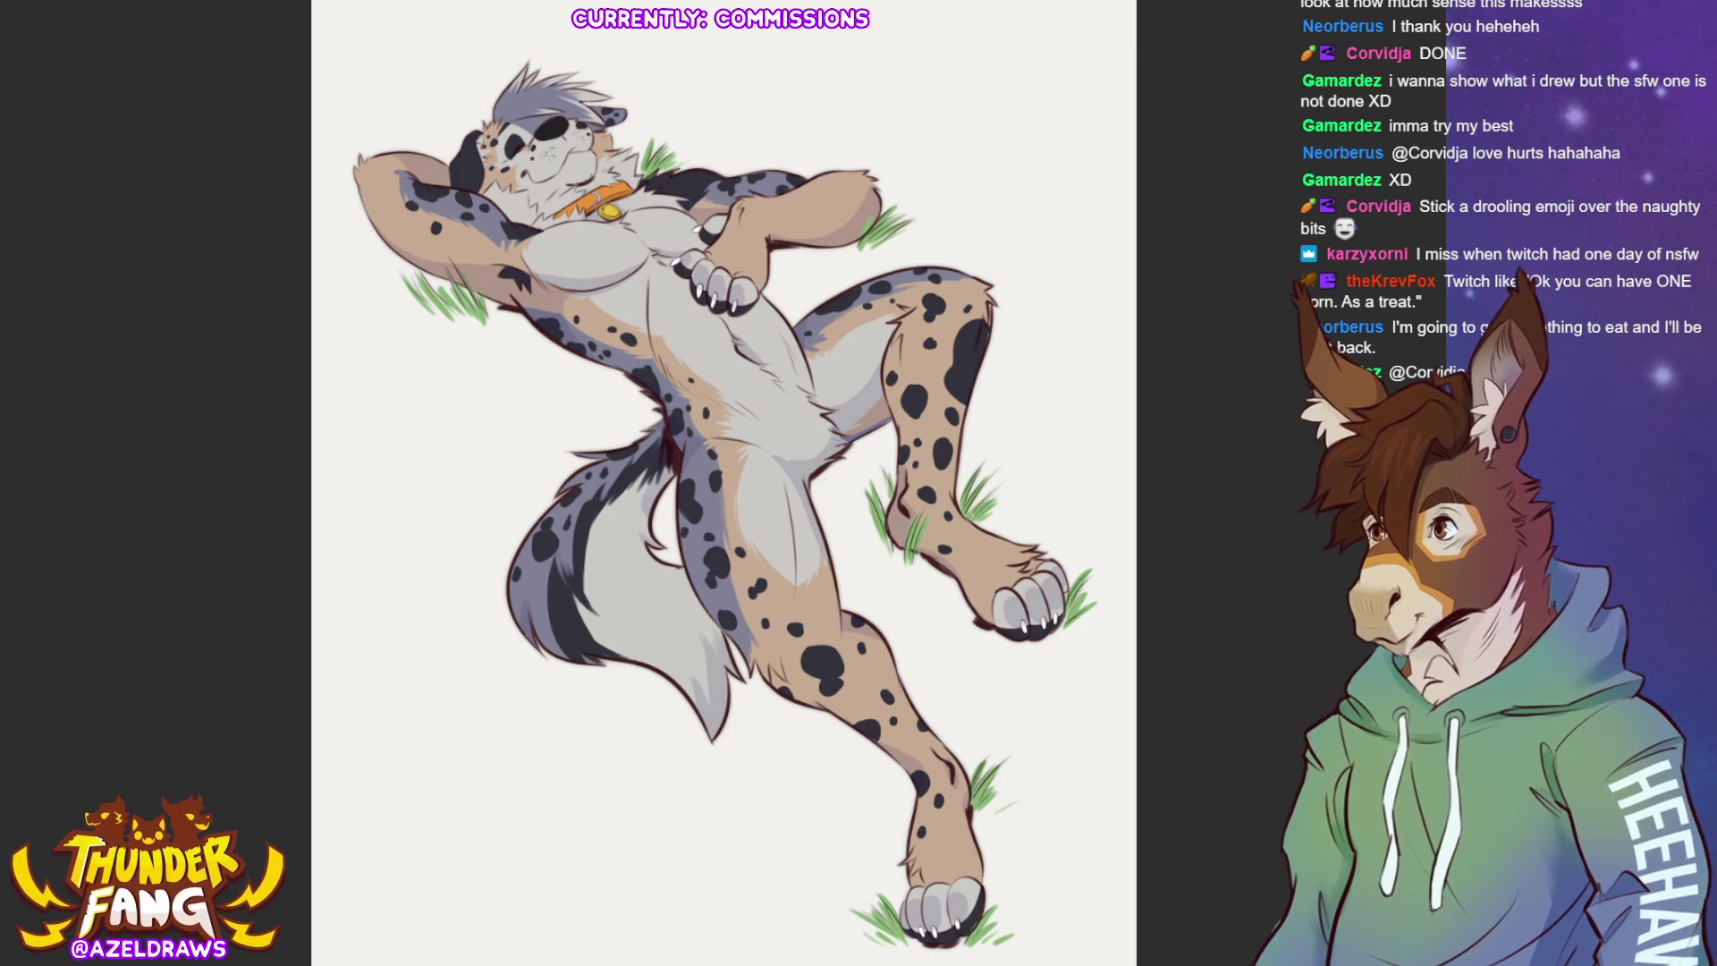
{"action": "scroll", "coordinate": [556, 145], "scroll_direction": "up", "scroll_amount": 3}
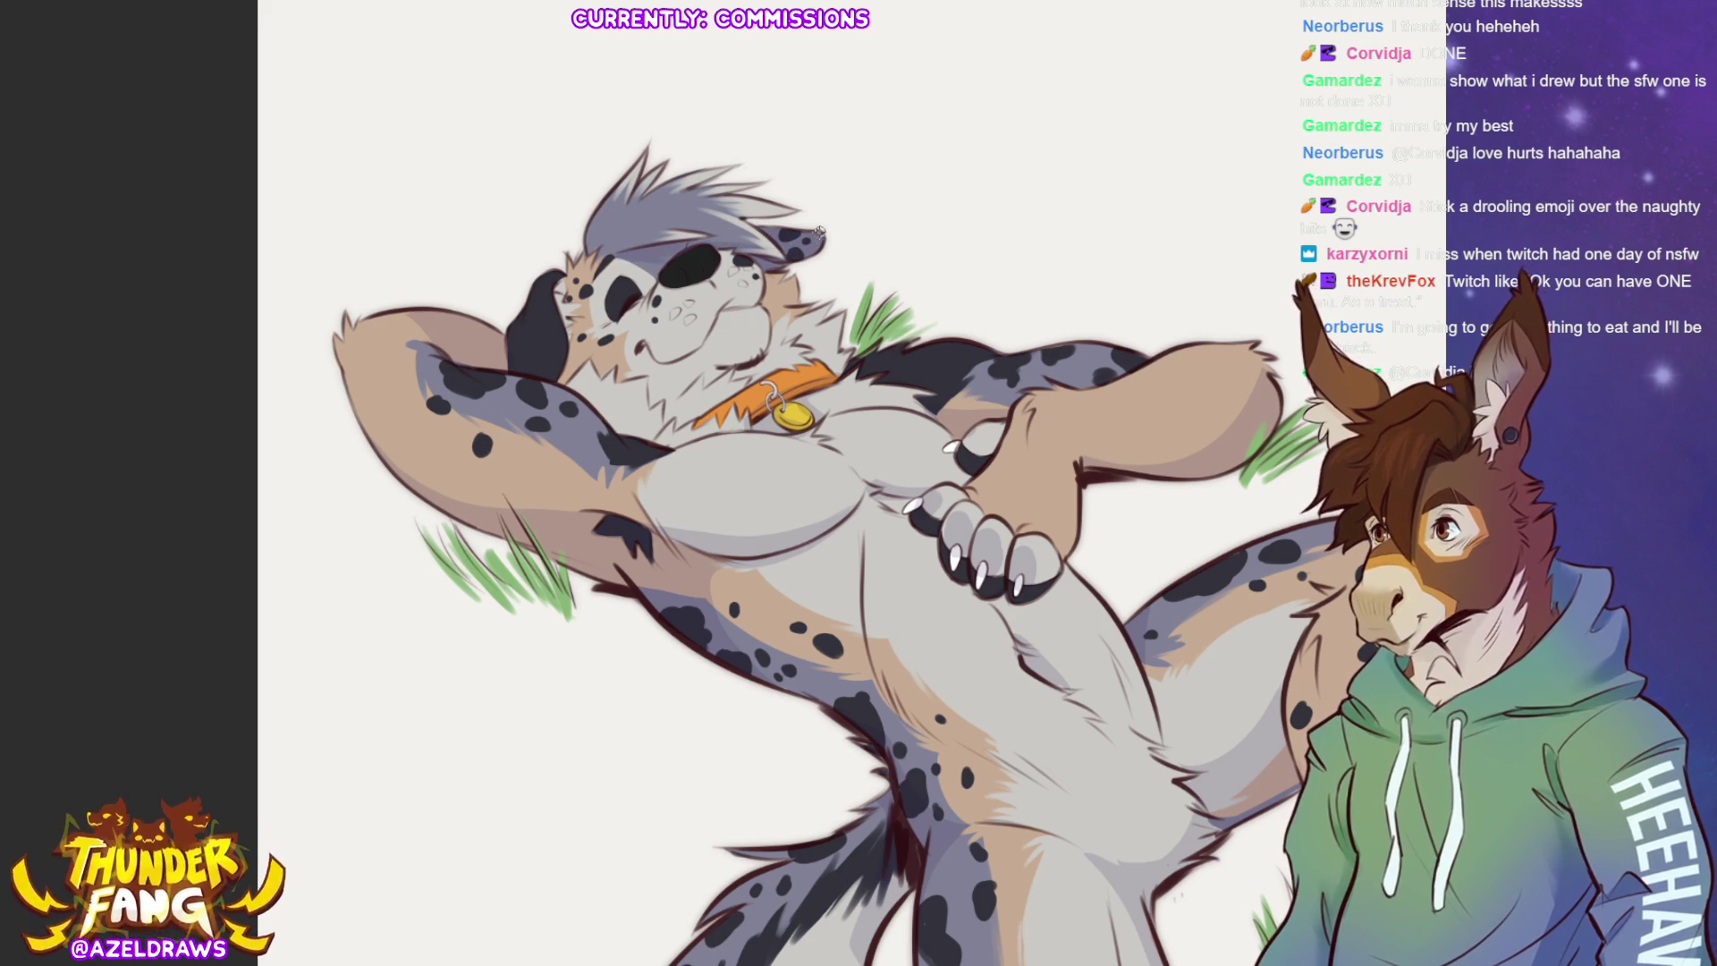
{"action": "left_click_drag", "start_coordinate": [731, 215], "coordinate": [798, 203]}
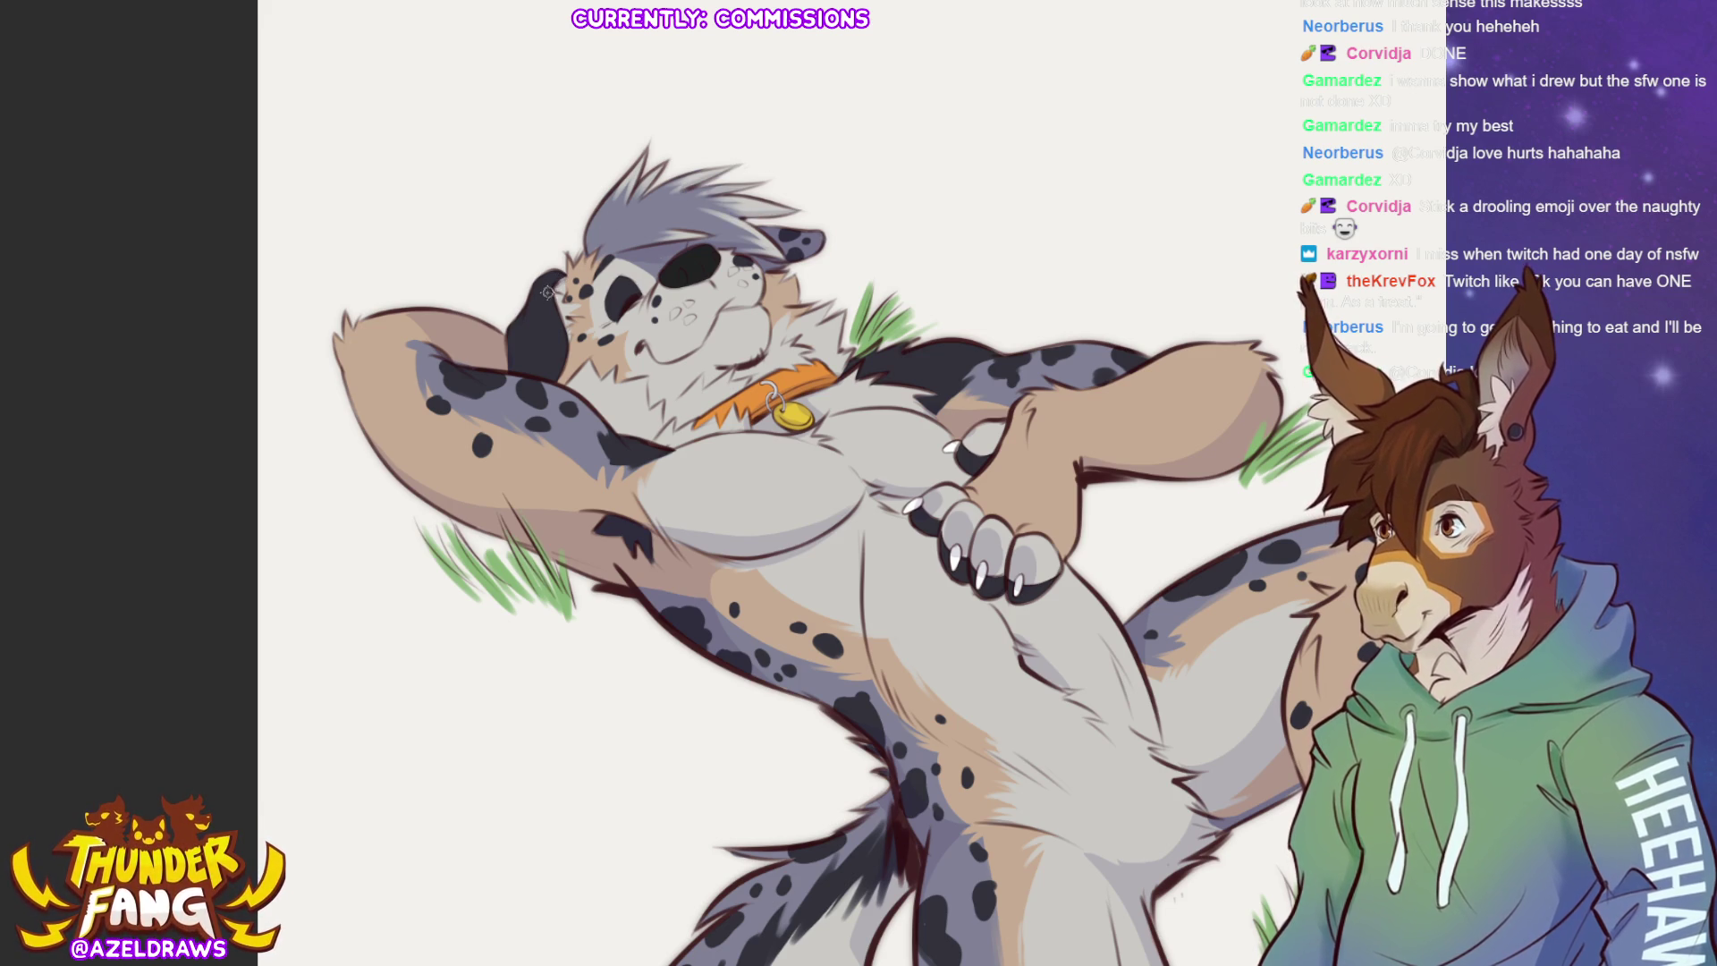
{"action": "left_click_drag", "start_coordinate": [562, 298], "coordinate": [547, 386]}
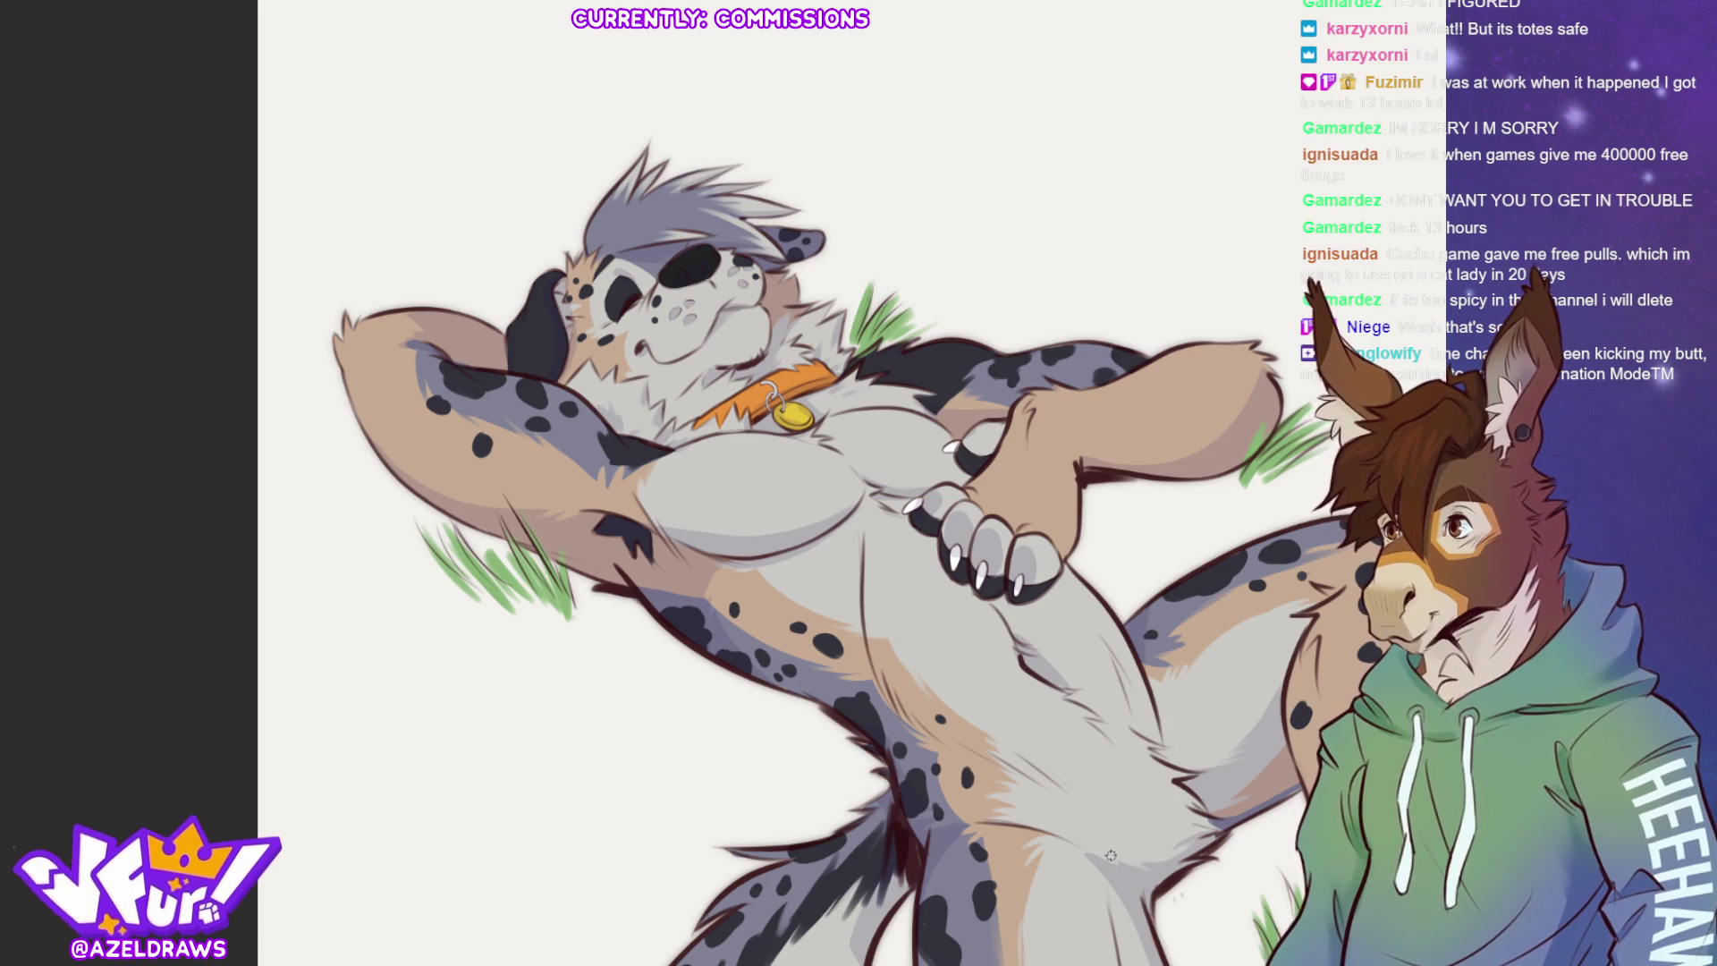
{"action": "mouse_move", "coordinate": [1160, 887]}
{"action": "left_mouse_down"}
{"action": "mouse_move", "coordinate": [970, 537]}
{"action": "mouse_move", "coordinate": [970, 595]}
{"action": "left_mouse_up"}
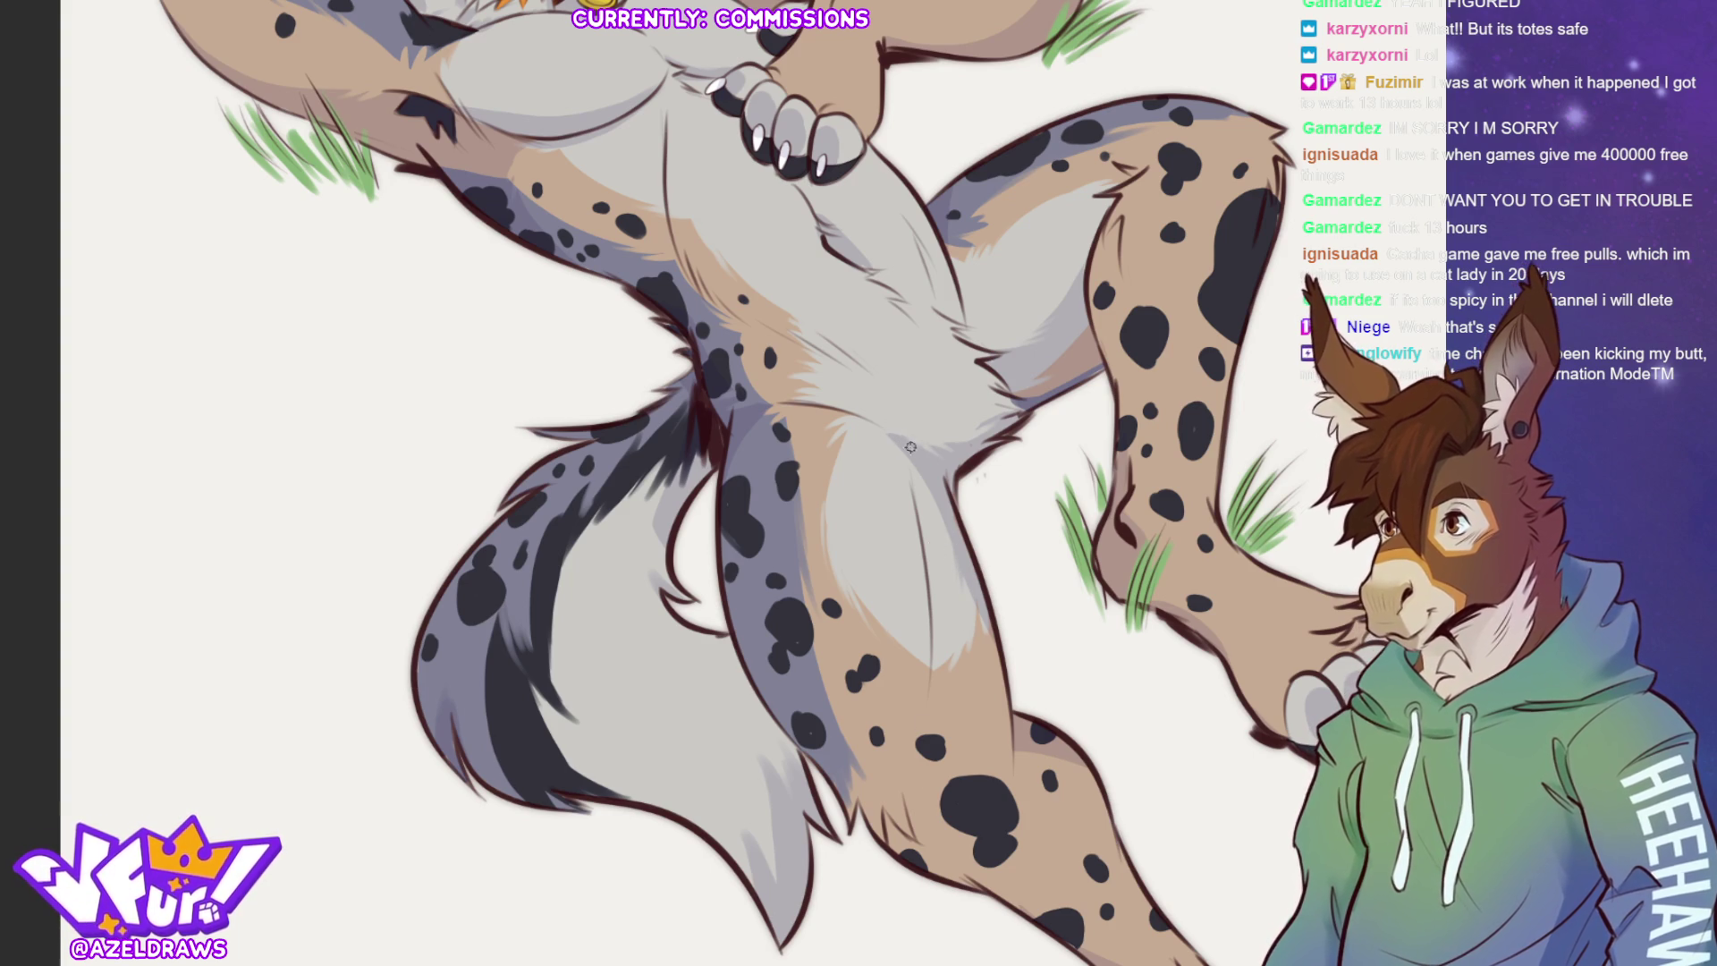
Fit the whole illustration in the window with Ctrl+0.
{"action": "key", "text": "ctrl+0"}
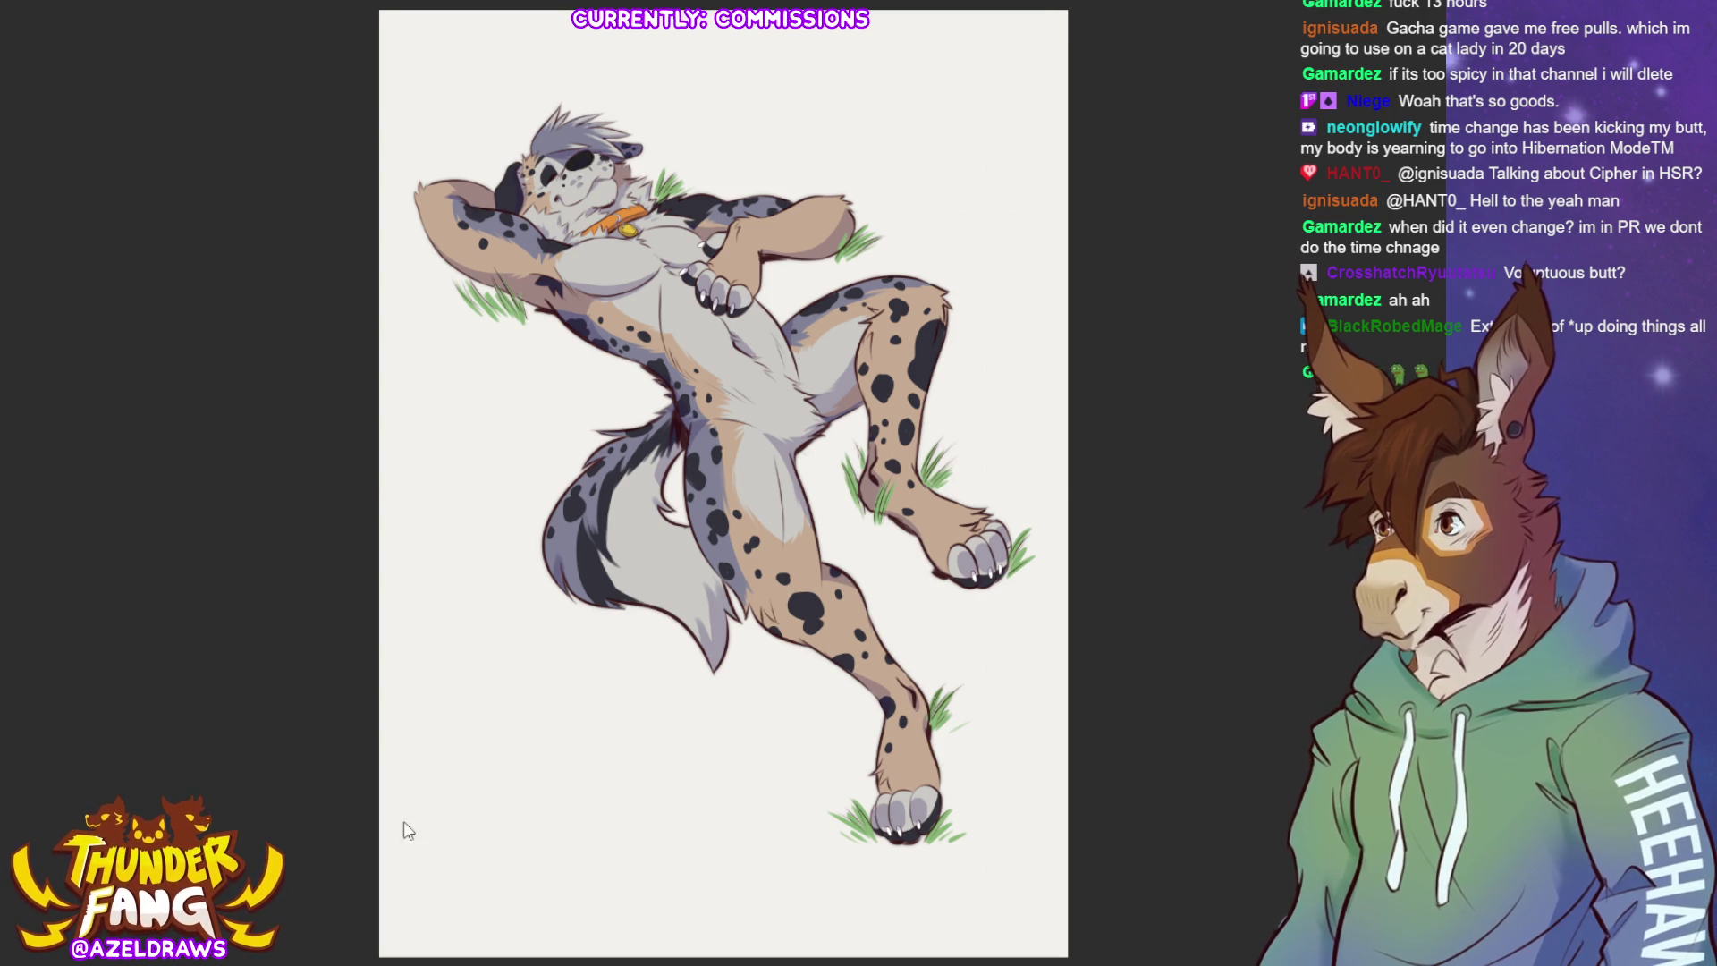
Free-transform the illustration, dragging the bottom handle up about 100 pixels to squash it vertically.
{"action": "key", "text": "ctrl+t"}
{"action": "left_click_drag", "start_coordinate": [724, 956], "coordinate": [722, 868]}
{"action": "key", "text": "Return"}
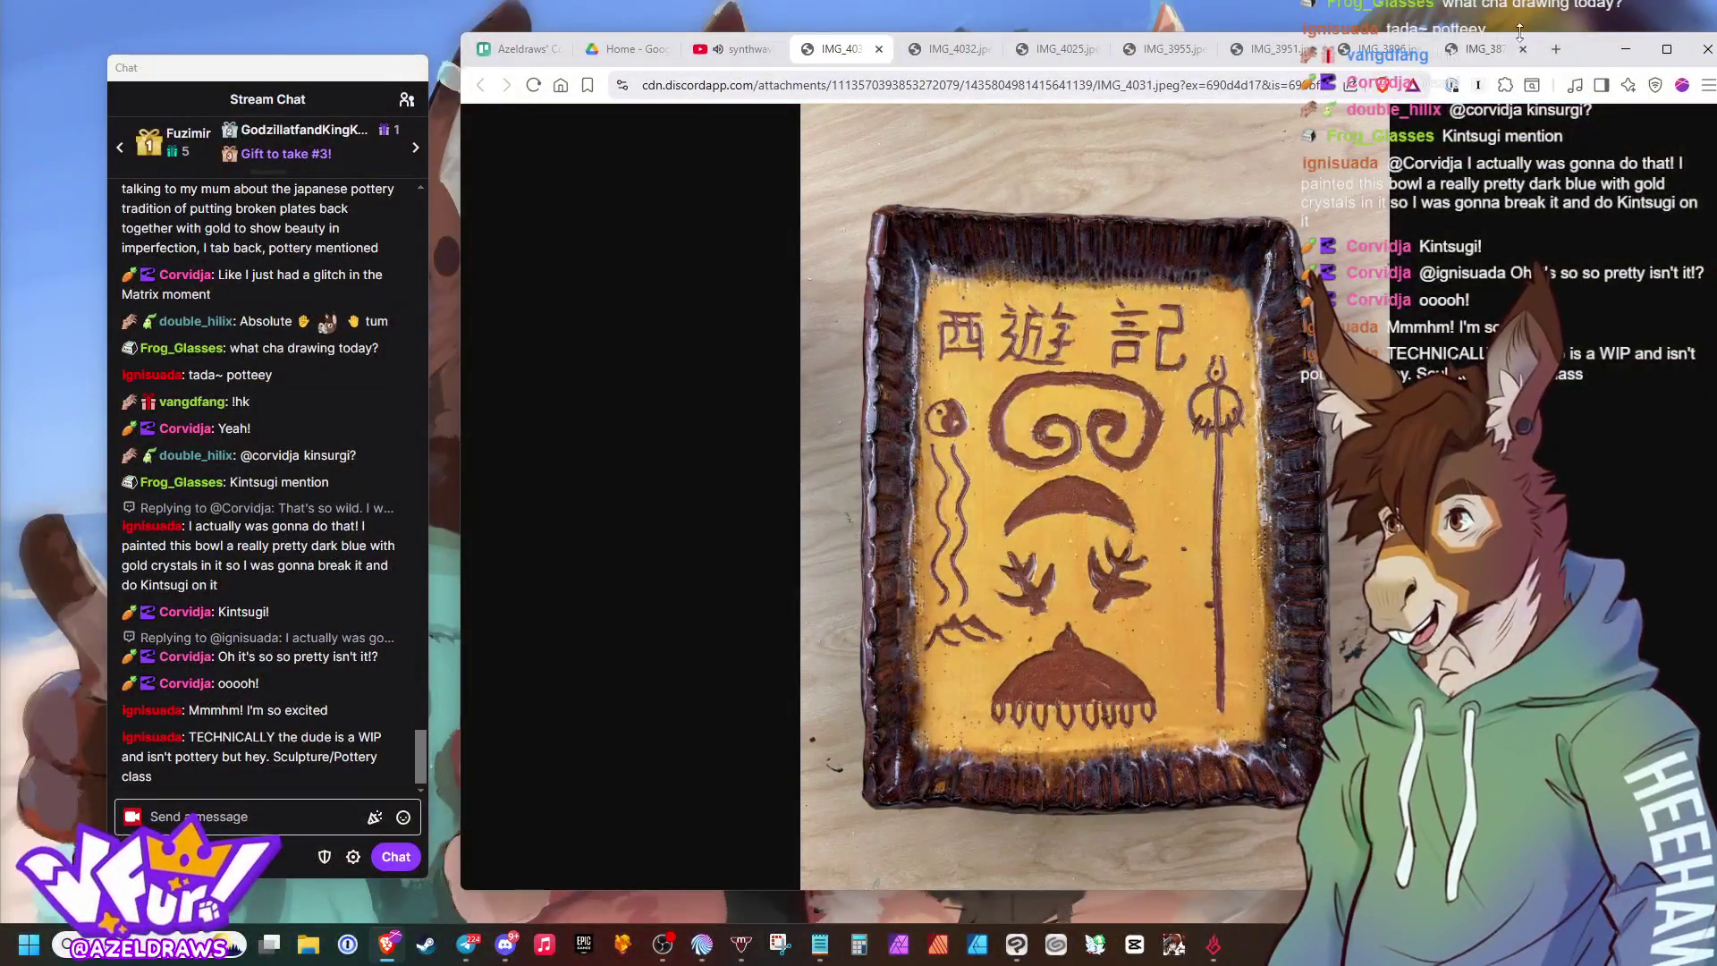
Move the browser window left and hide the stream chat window behind it.
{"action": "left_click_drag", "start_coordinate": [1413, 57], "coordinate": [1123, 61]}
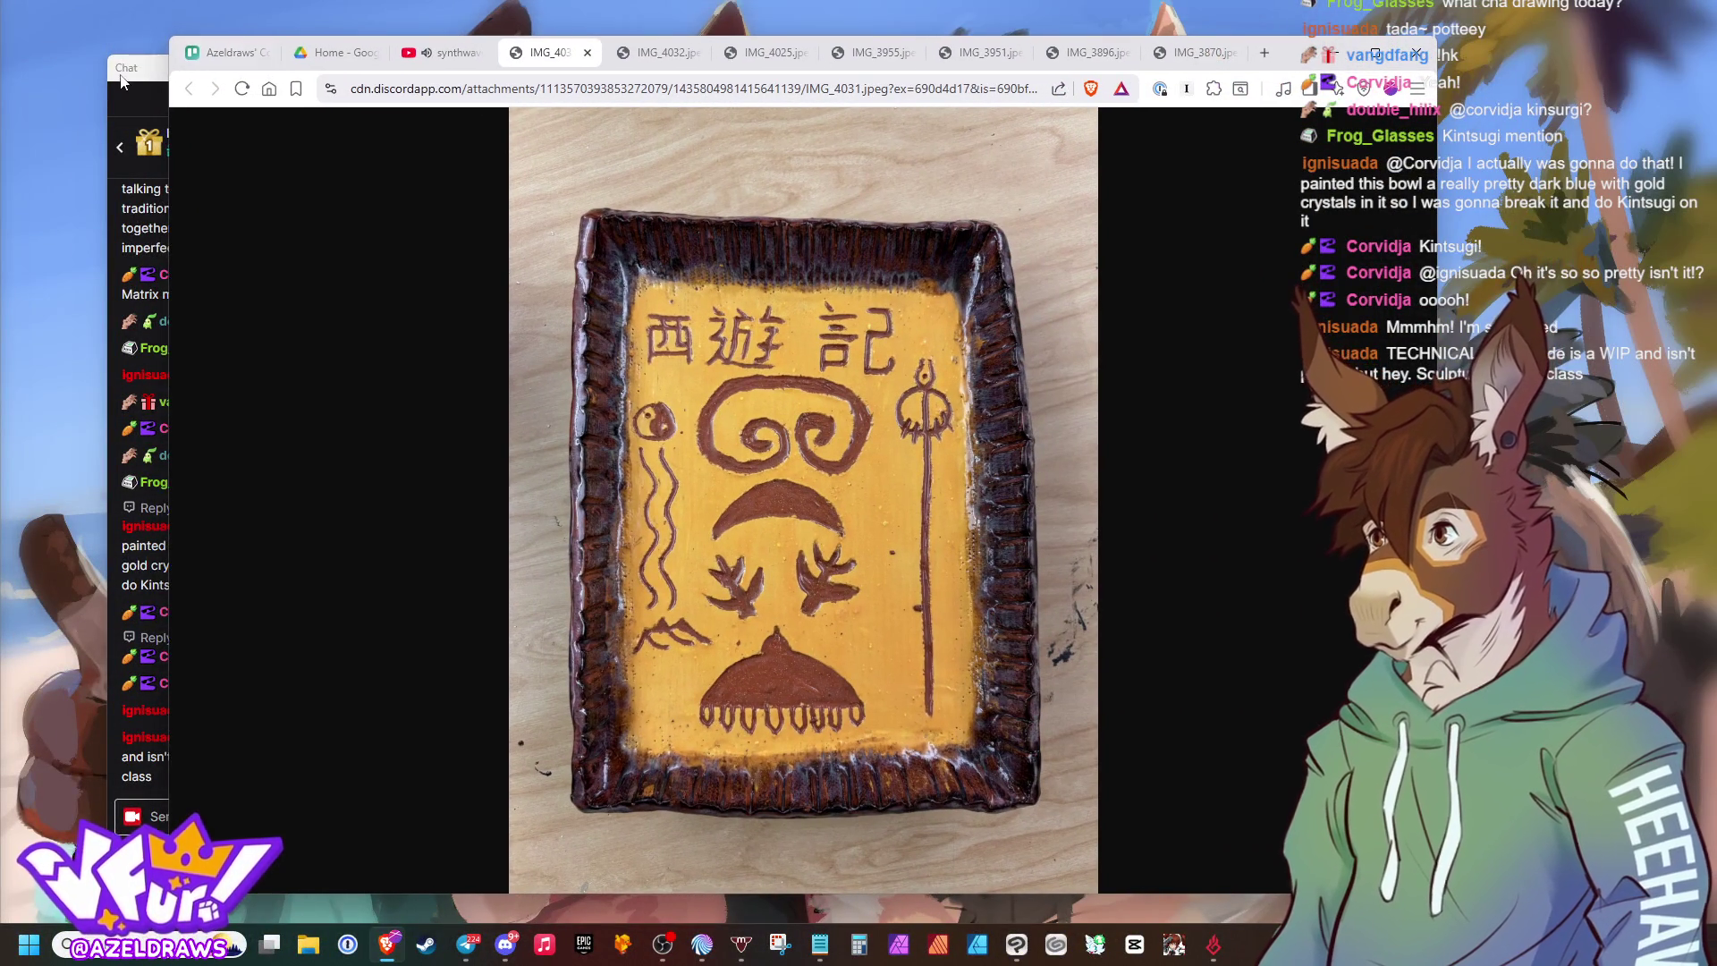
{"action": "left_click", "coordinate": [662, 945]}
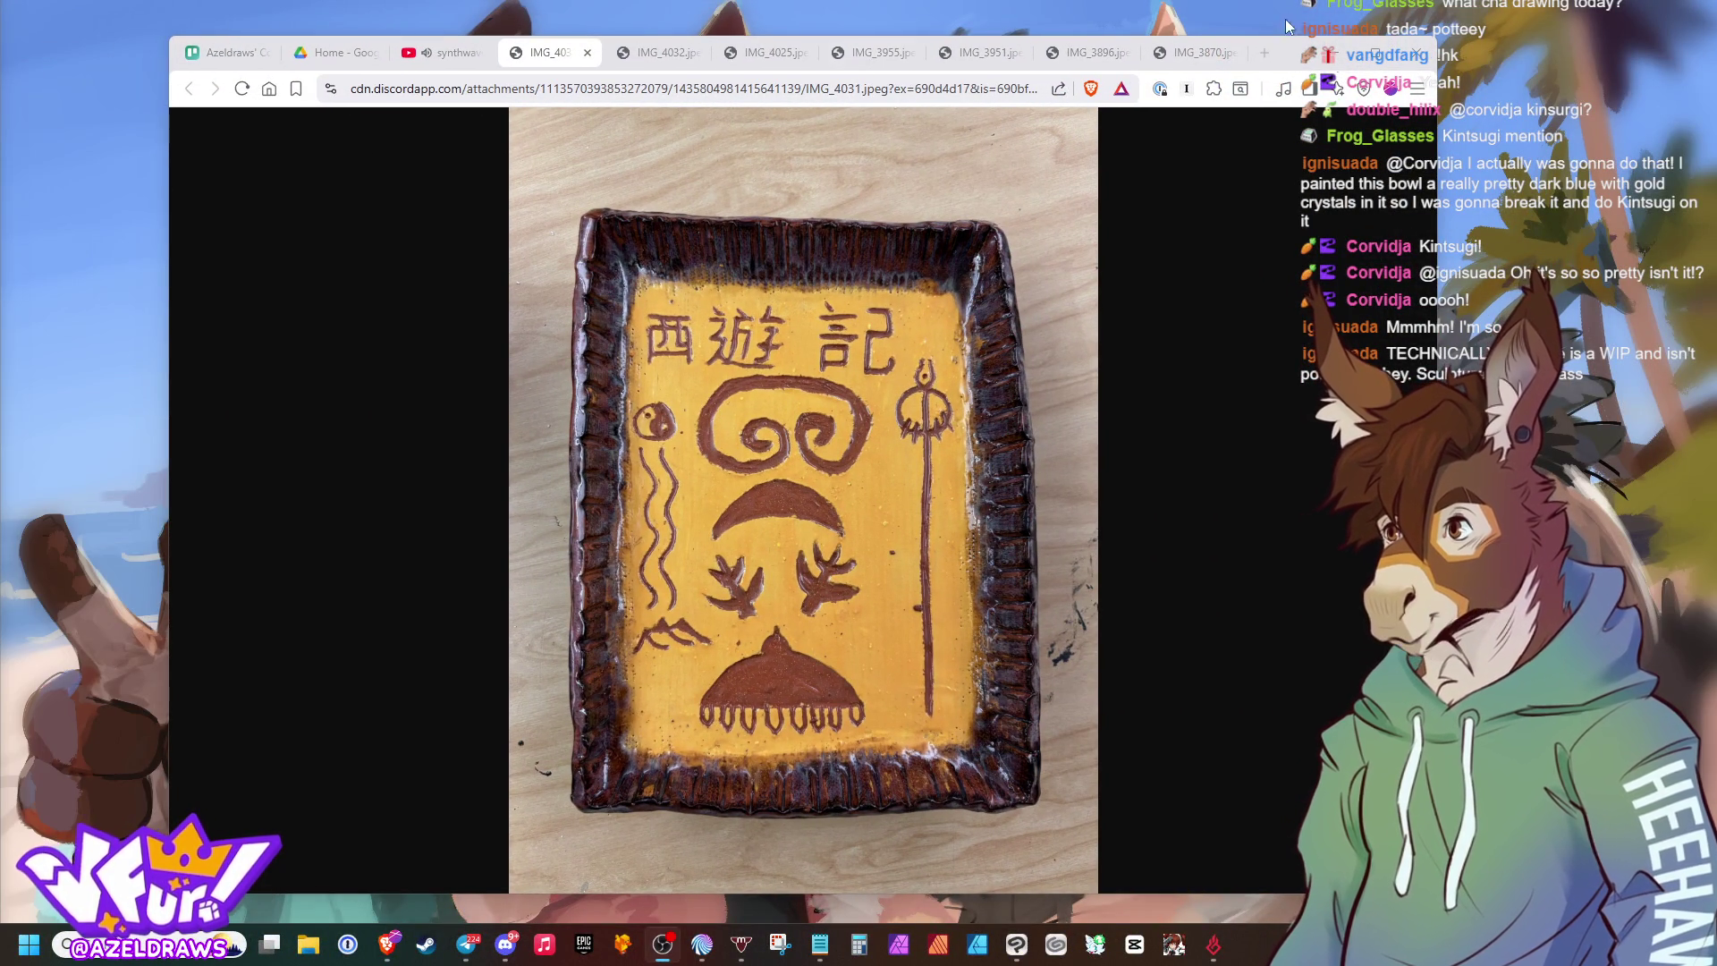
{"action": "left_click_drag", "start_coordinate": [1301, 62], "coordinate": [1168, 57]}
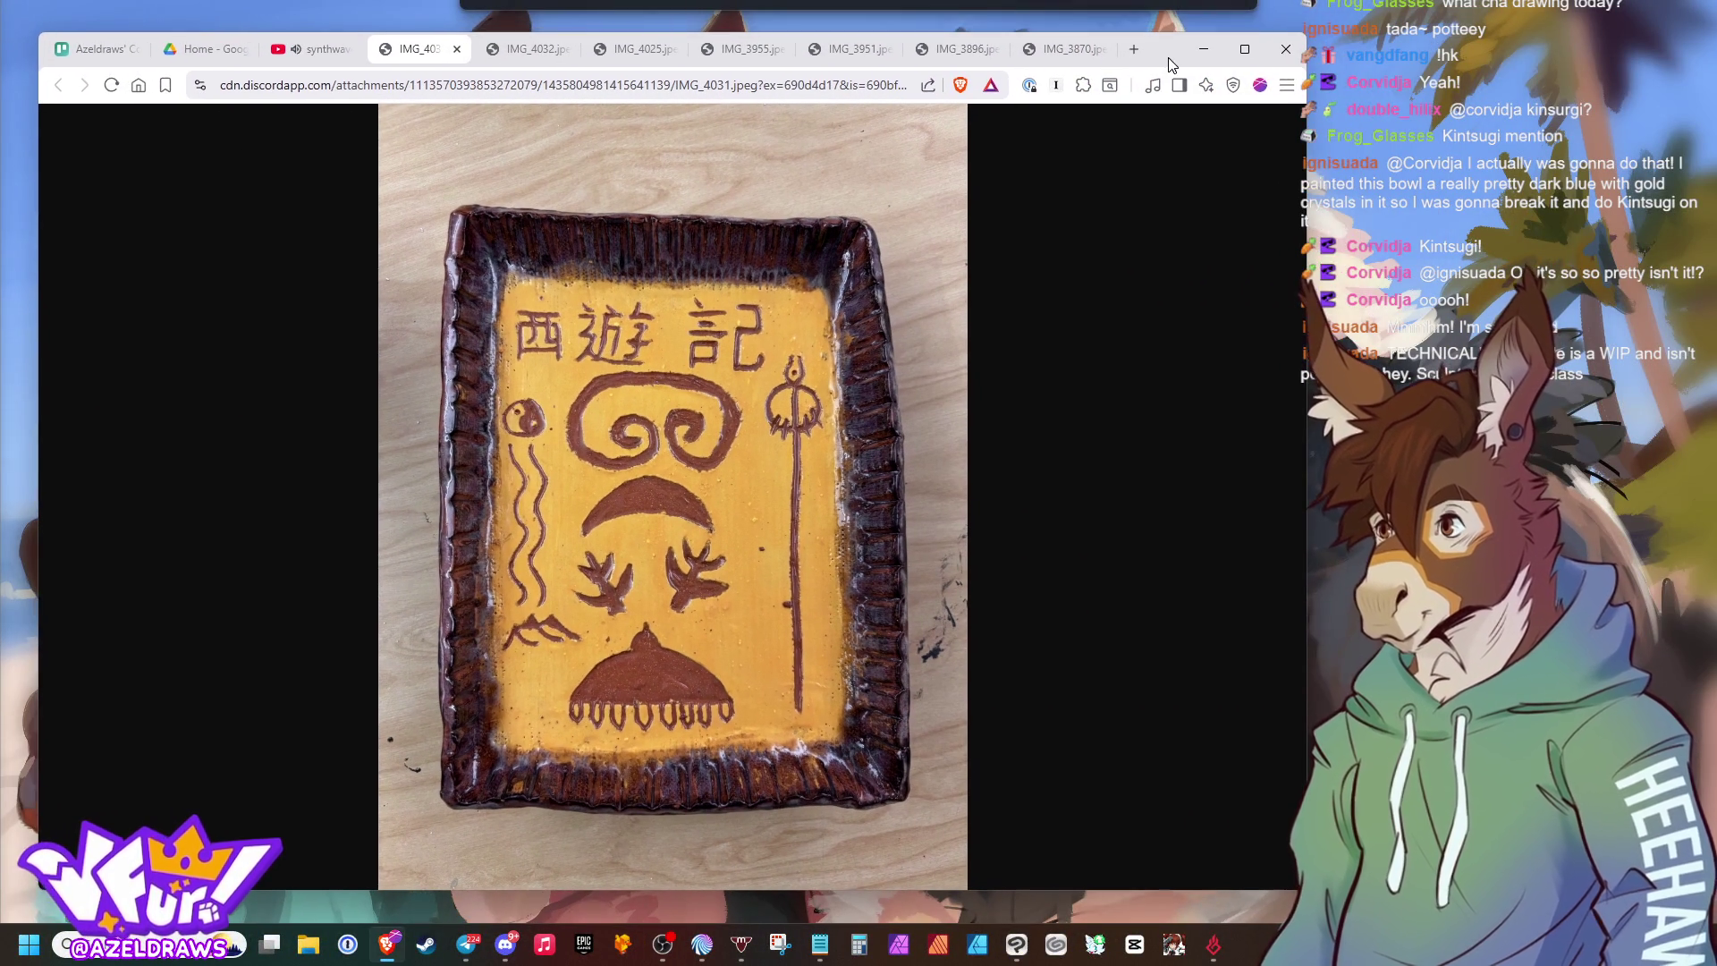
Page through the pottery photo tabs IMG_4032, IMG_4025, IMG_3955, ending on IMG_3951.
{"action": "left_click", "coordinate": [525, 53]}
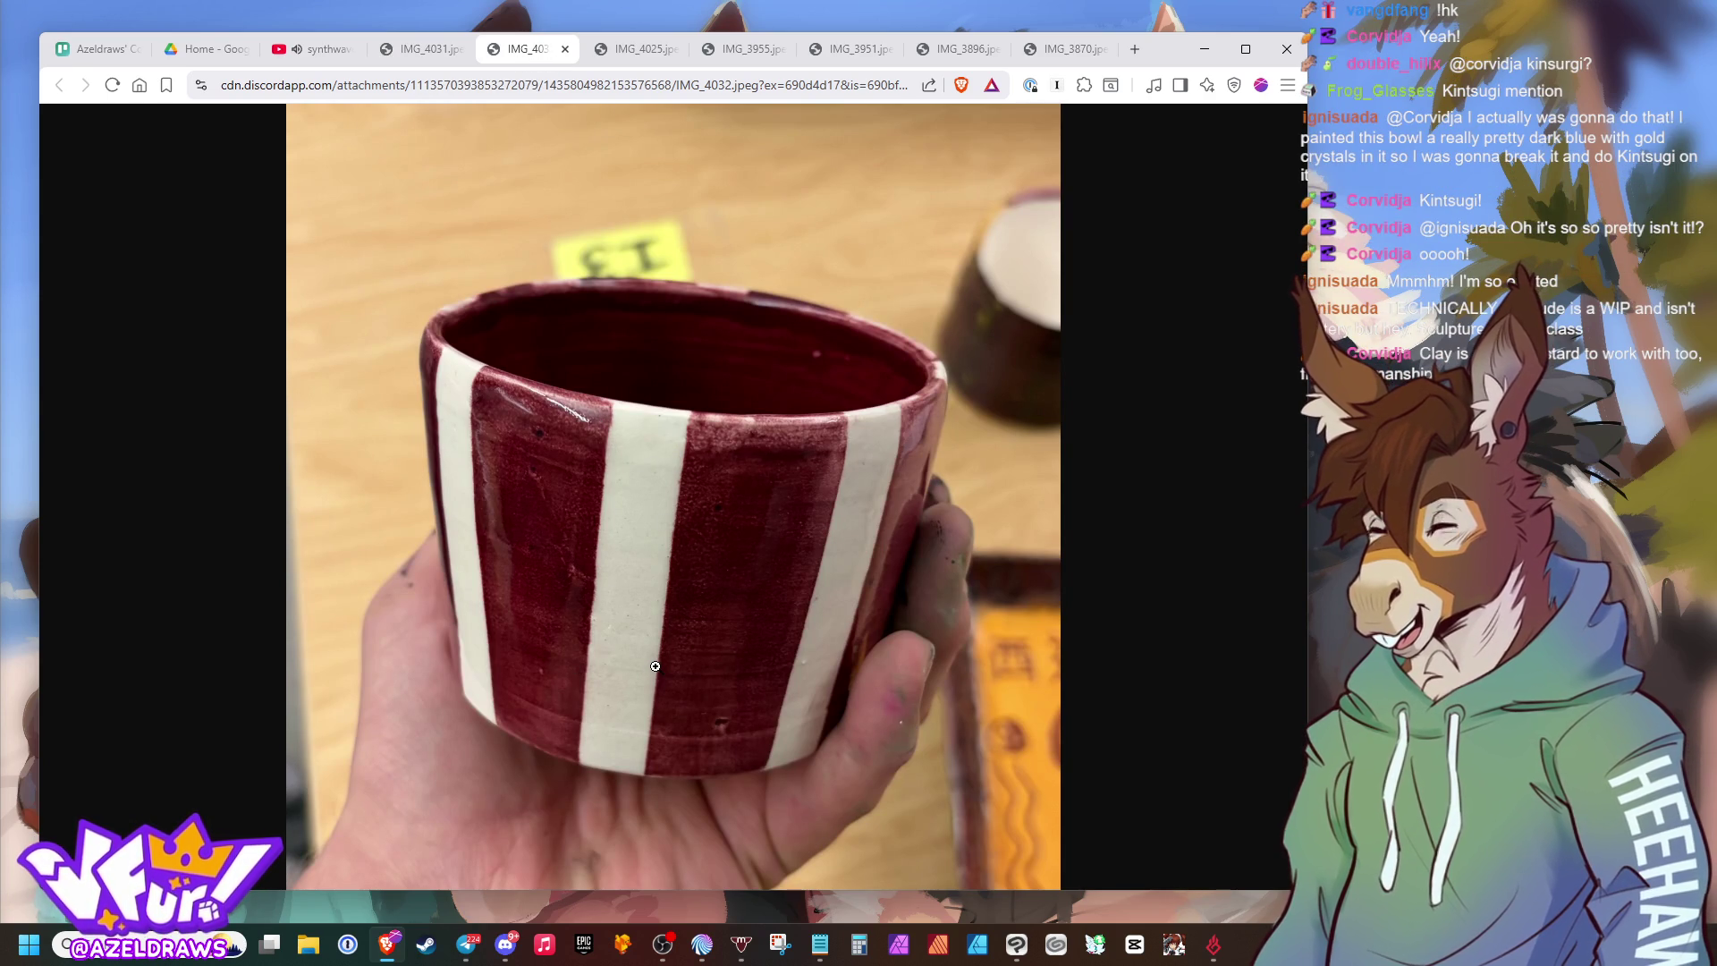
{"action": "left_click", "coordinate": [629, 52]}
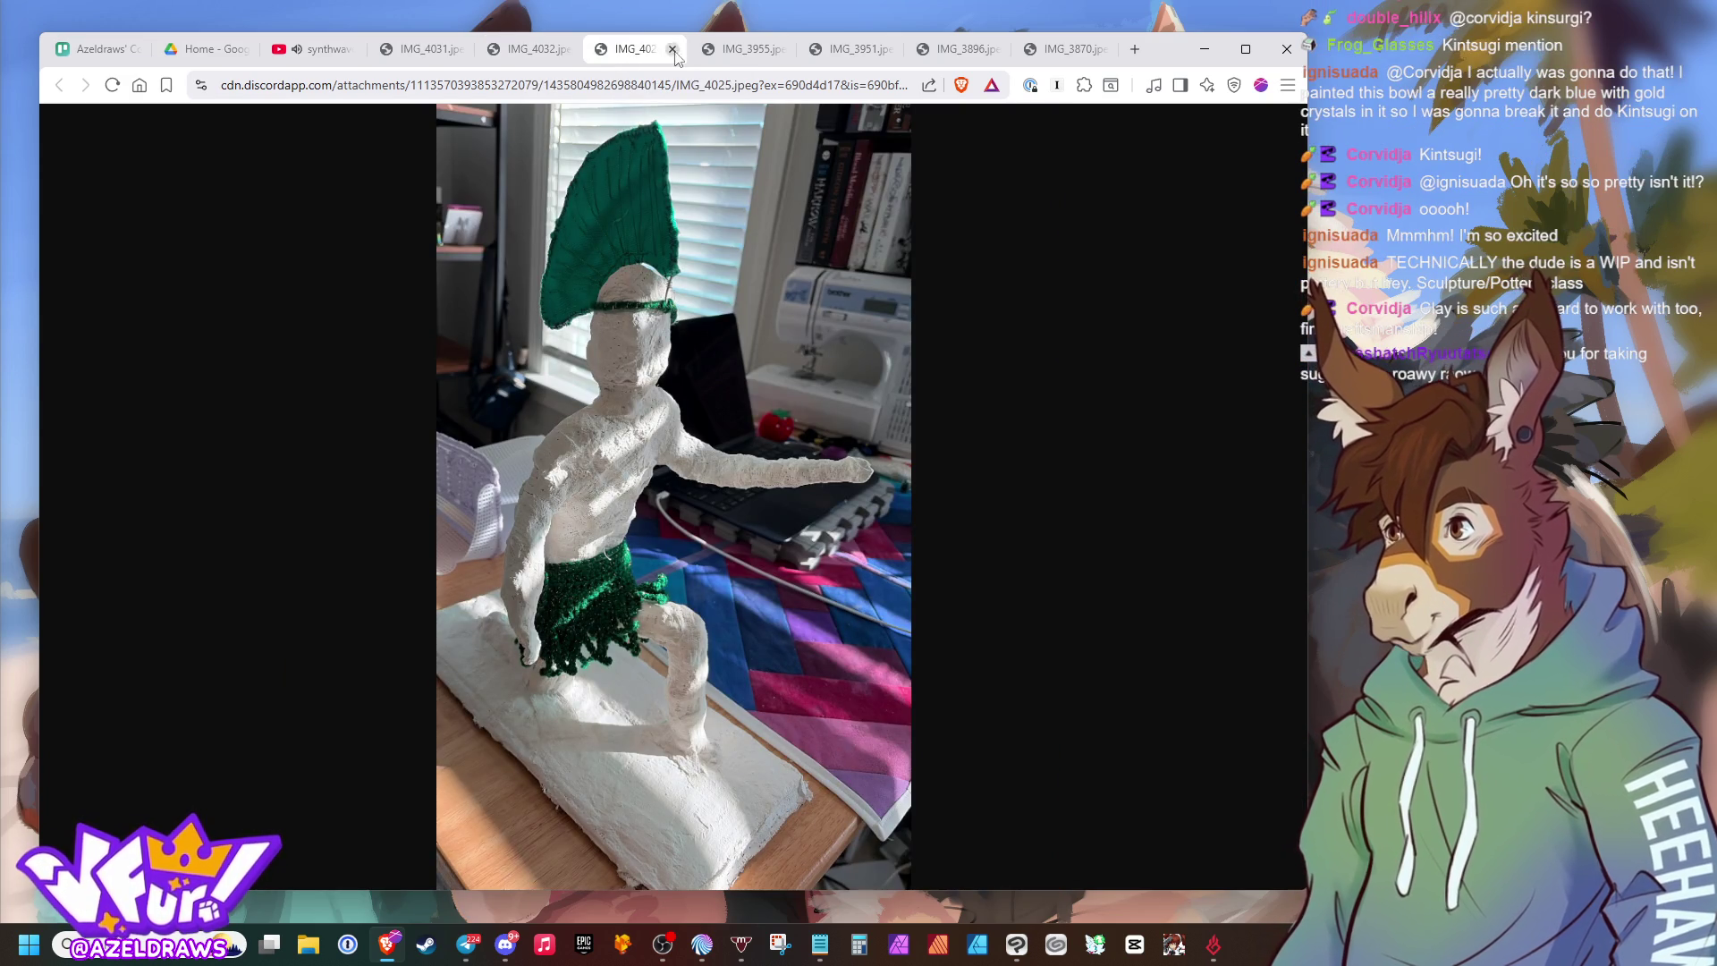
{"action": "left_click", "coordinate": [747, 55]}
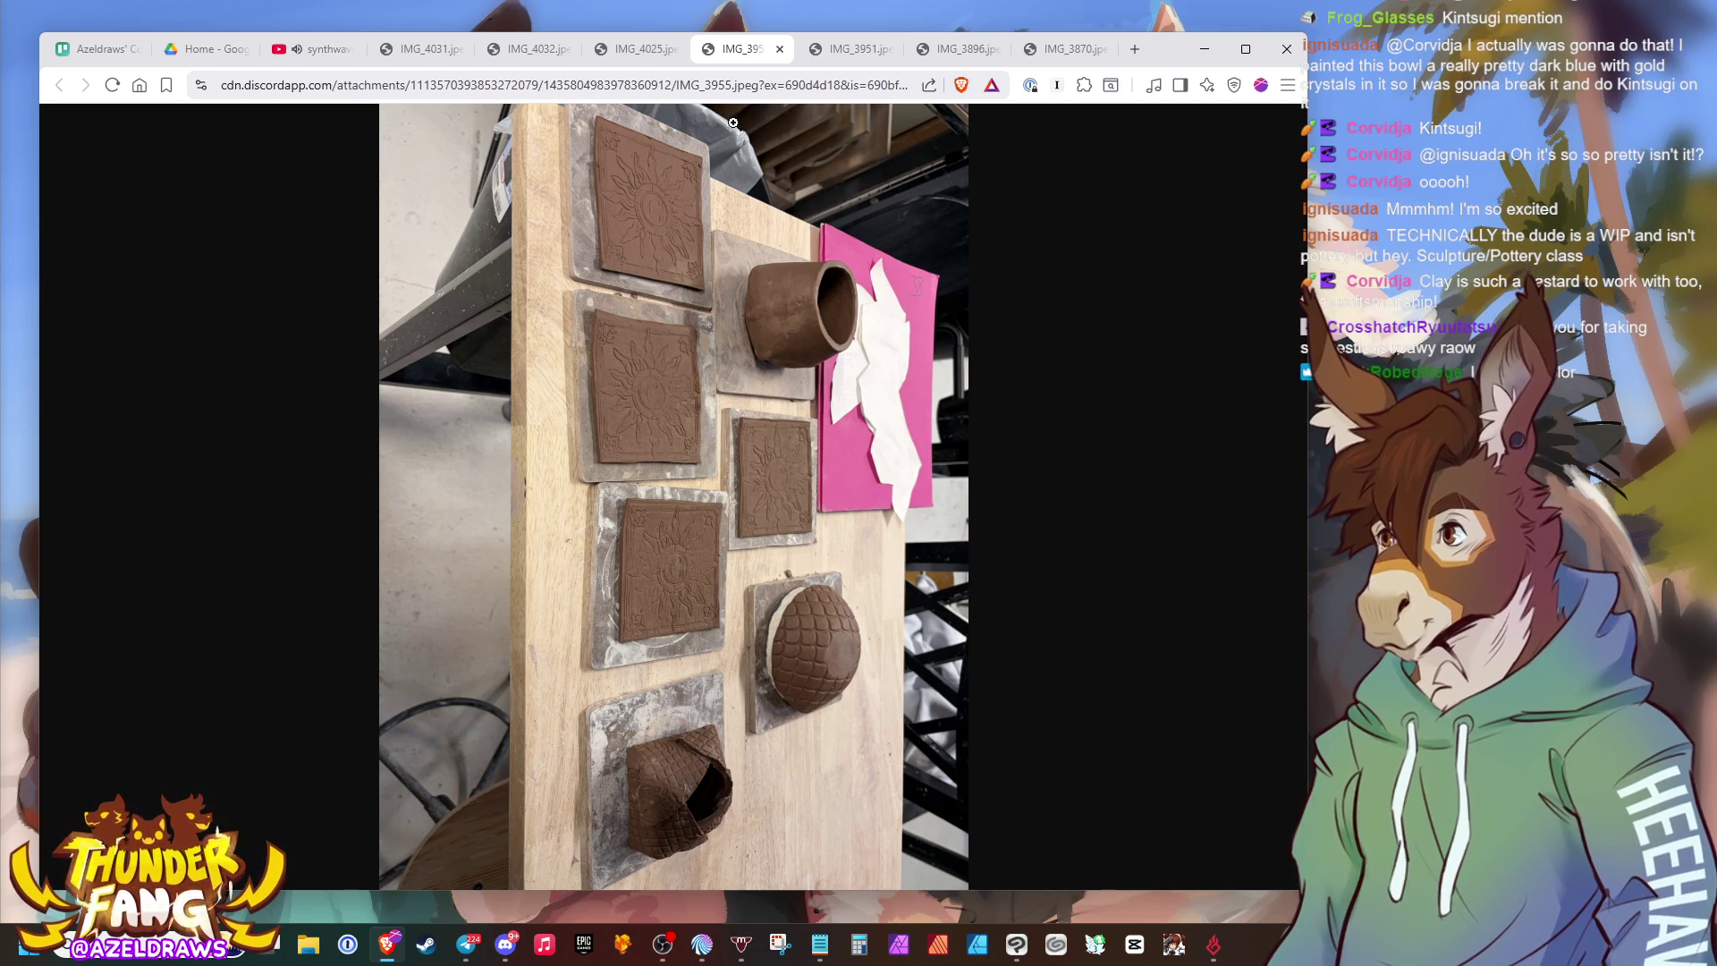
{"action": "left_click", "coordinate": [839, 54]}
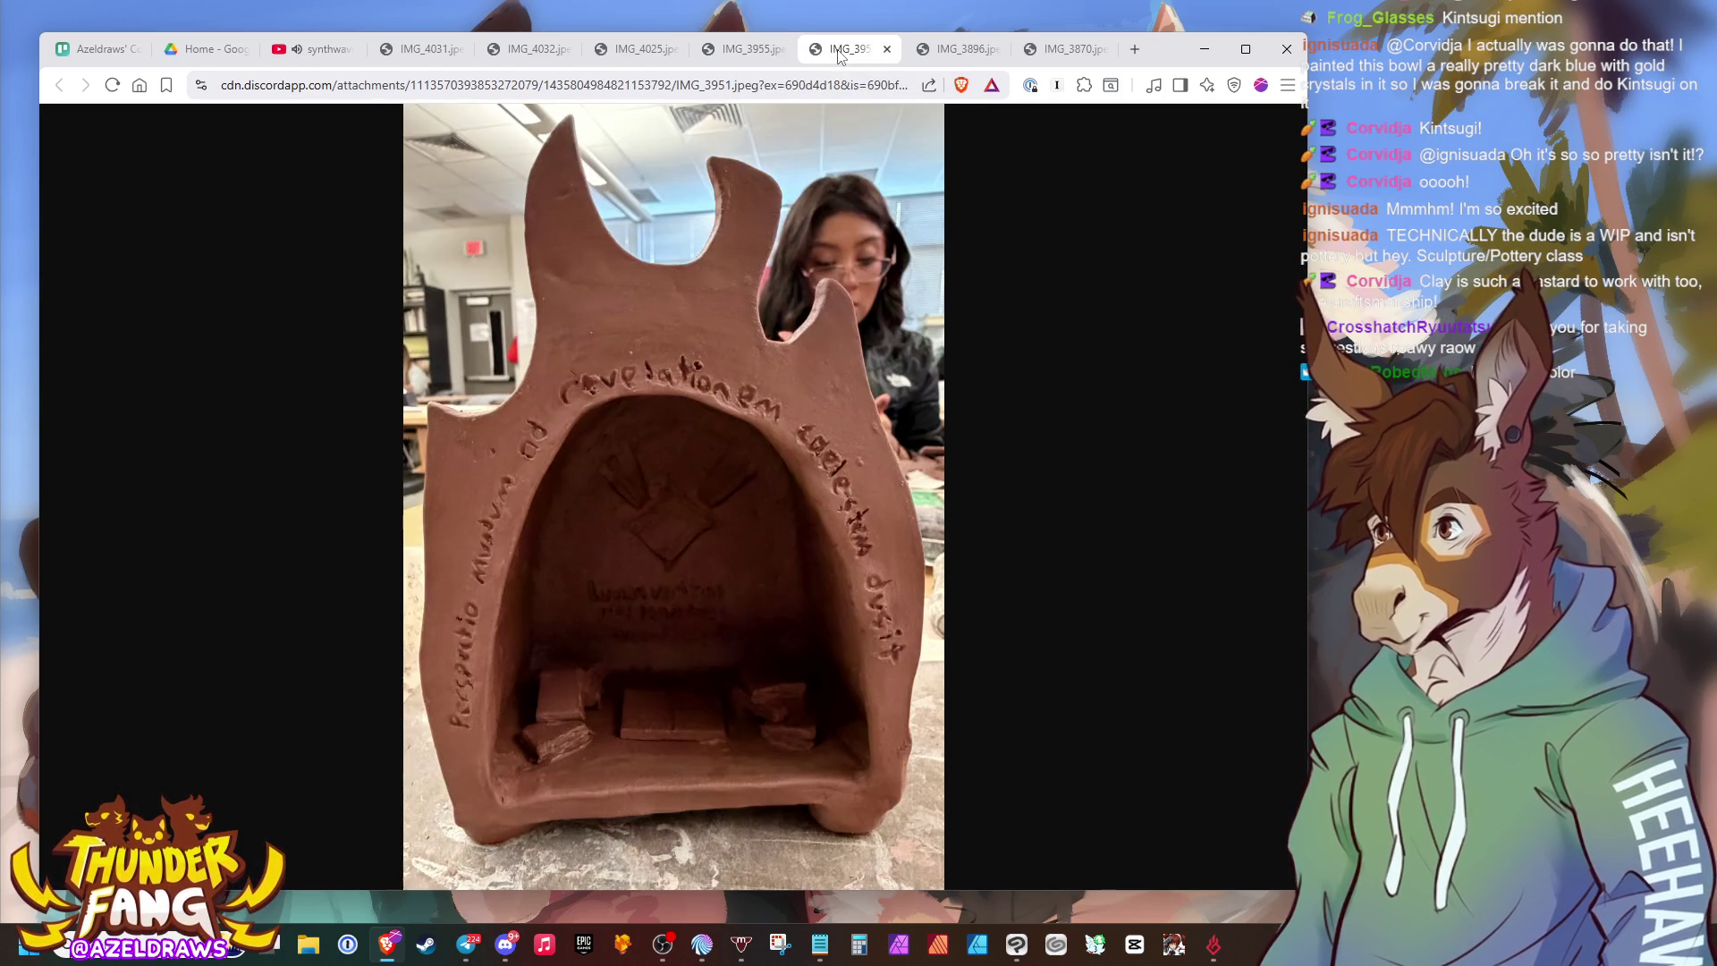